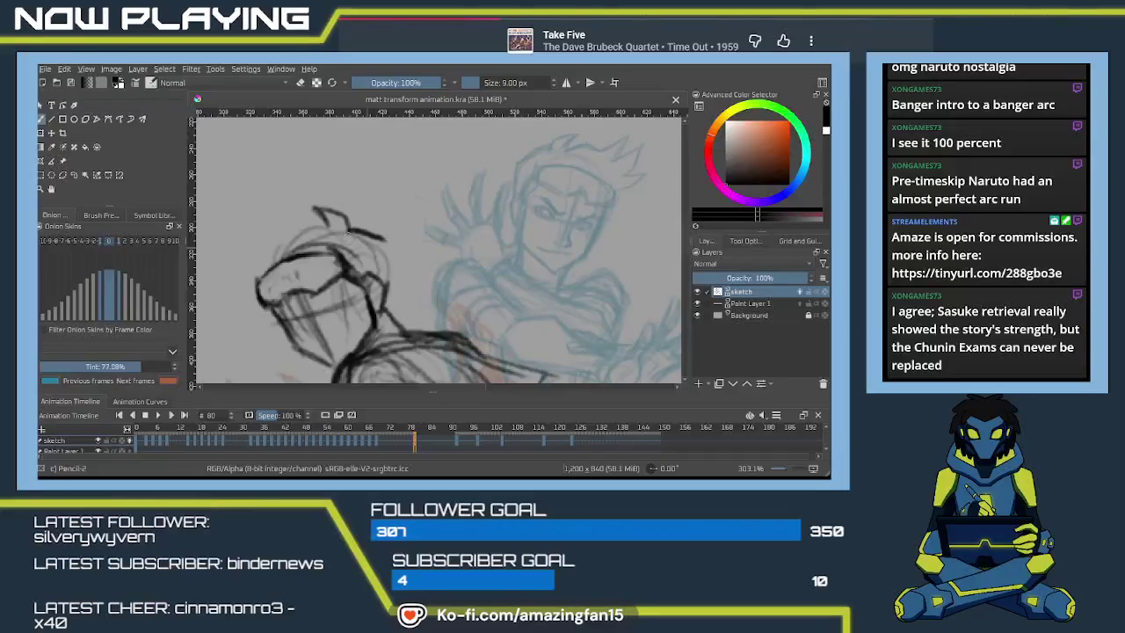
{"action": "key", "text": "ctrl+z"}
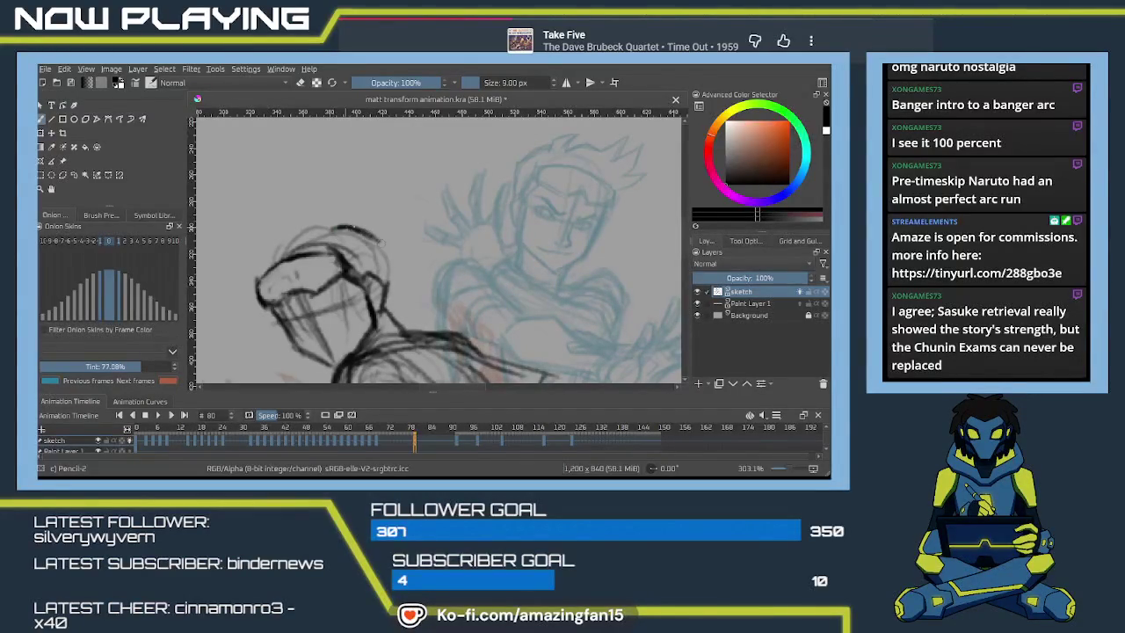
- Undo the stray strokes and redraw the spiky hair line along the top of the frame 80 head
{"action": "left_click_drag", "start_coordinate": [350, 248], "coordinate": [387, 222]}
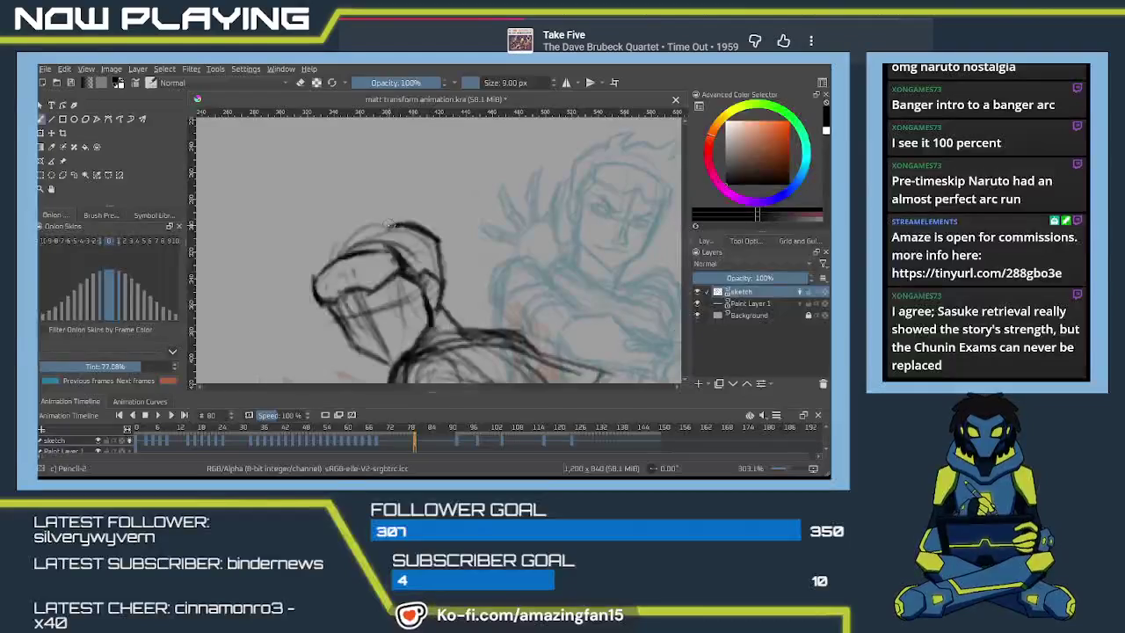
{"action": "left_click_drag", "start_coordinate": [382, 216], "coordinate": [344, 212]}
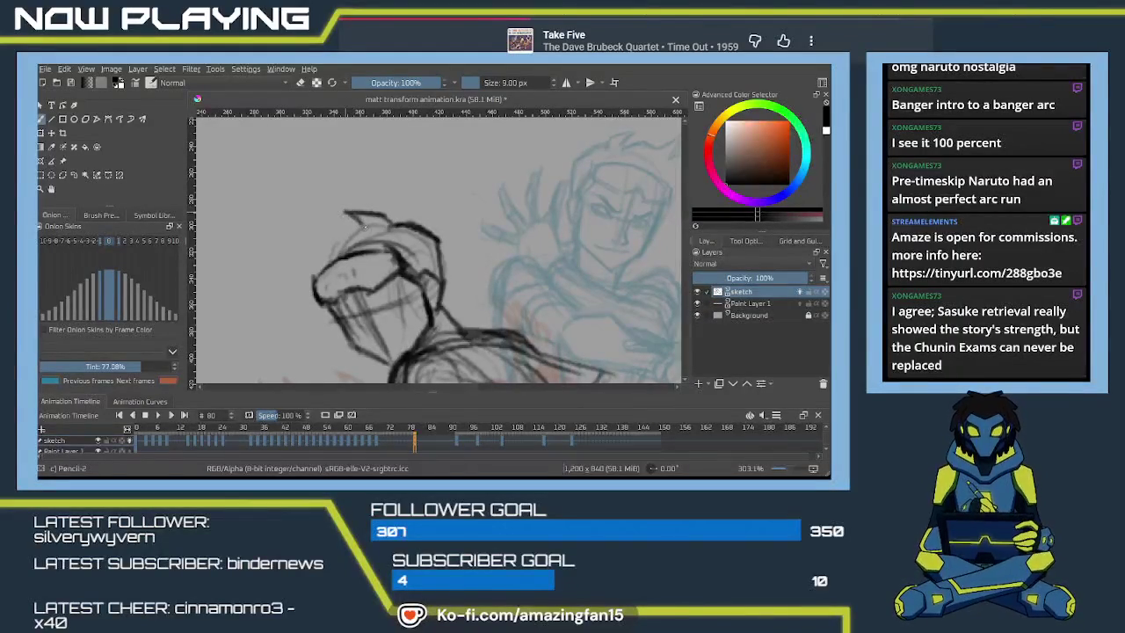
{"action": "key", "text": "ctrl+z"}
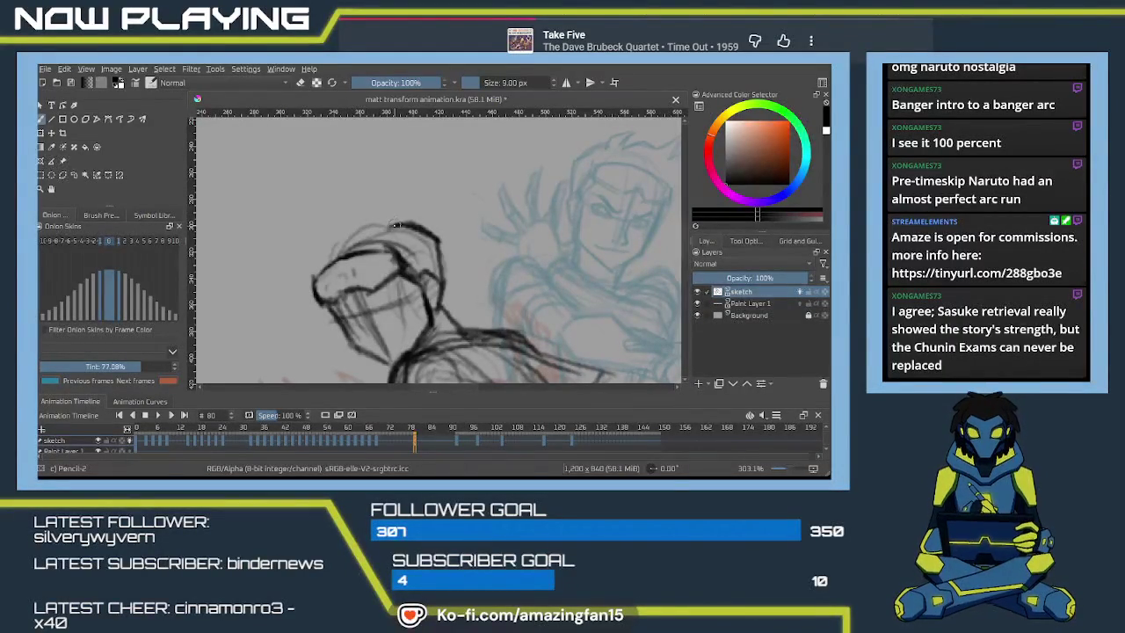
{"action": "left_click_drag", "start_coordinate": [363, 209], "coordinate": [392, 223]}
{"action": "key", "text": "ctrl+z"}
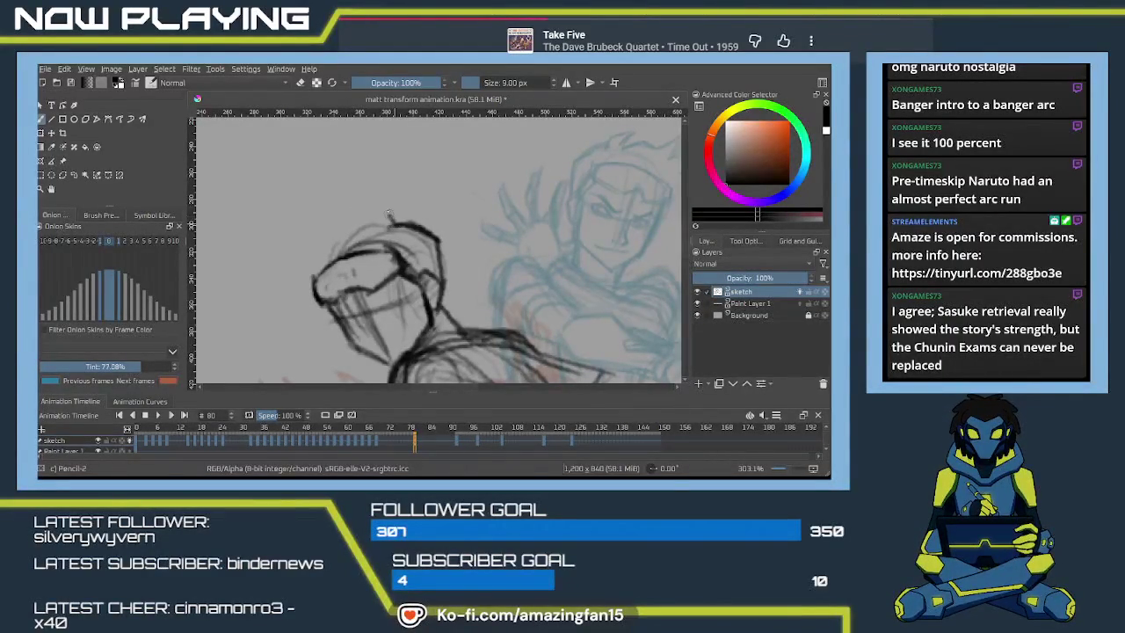
{"action": "left_click_drag", "start_coordinate": [357, 204], "coordinate": [387, 219]}
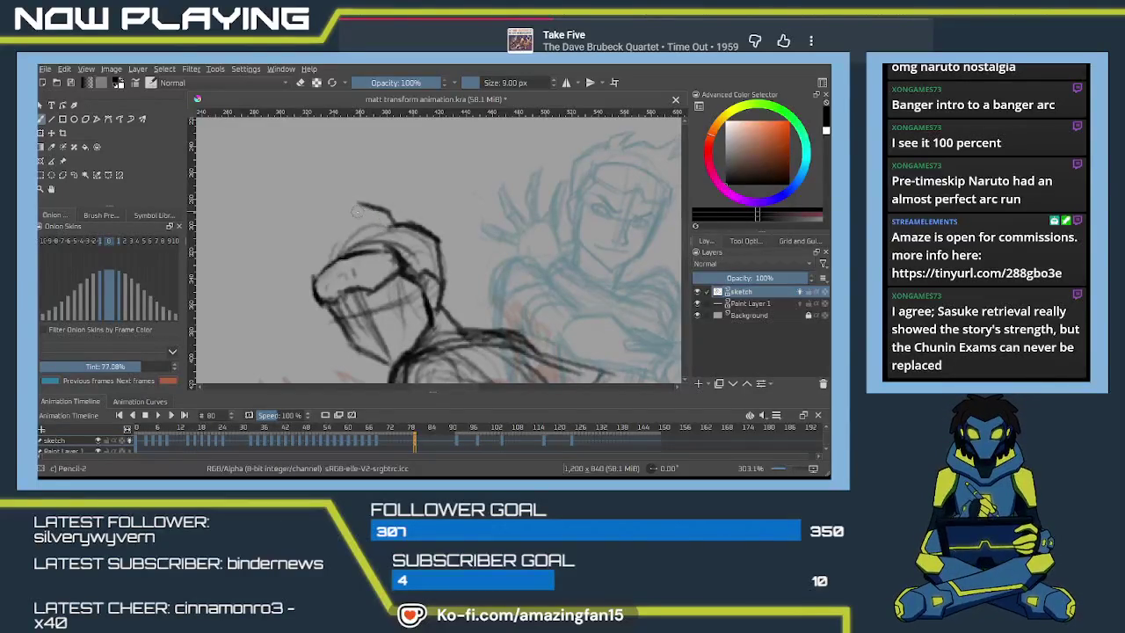
{"action": "mouse_move", "coordinate": [356, 204]}
{"action": "left_mouse_down"}
{"action": "mouse_move", "coordinate": [407, 233]}
{"action": "mouse_move", "coordinate": [341, 251]}
{"action": "mouse_move", "coordinate": [296, 237]}
{"action": "mouse_move", "coordinate": [321, 268]}
{"action": "mouse_move", "coordinate": [298, 275]}
{"action": "mouse_move", "coordinate": [369, 223]}
{"action": "left_mouse_up"}
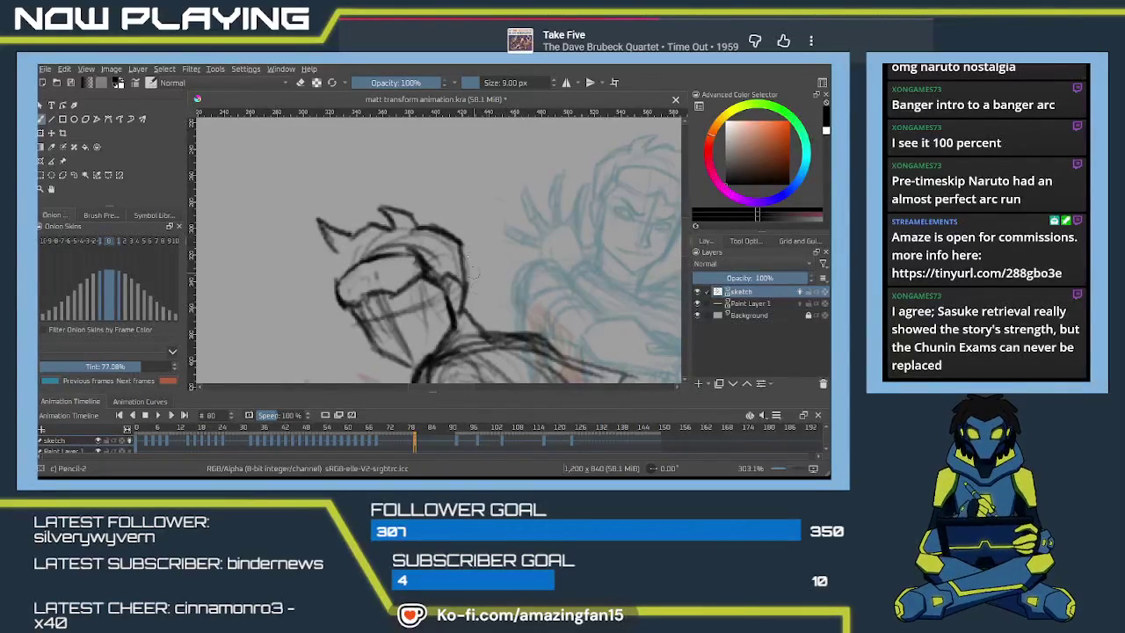
{"action": "mouse_move", "coordinate": [499, 296]}
{"action": "left_mouse_down"}
{"action": "mouse_move", "coordinate": [390, 340]}
{"action": "mouse_move", "coordinate": [453, 318]}
{"action": "left_mouse_up"}
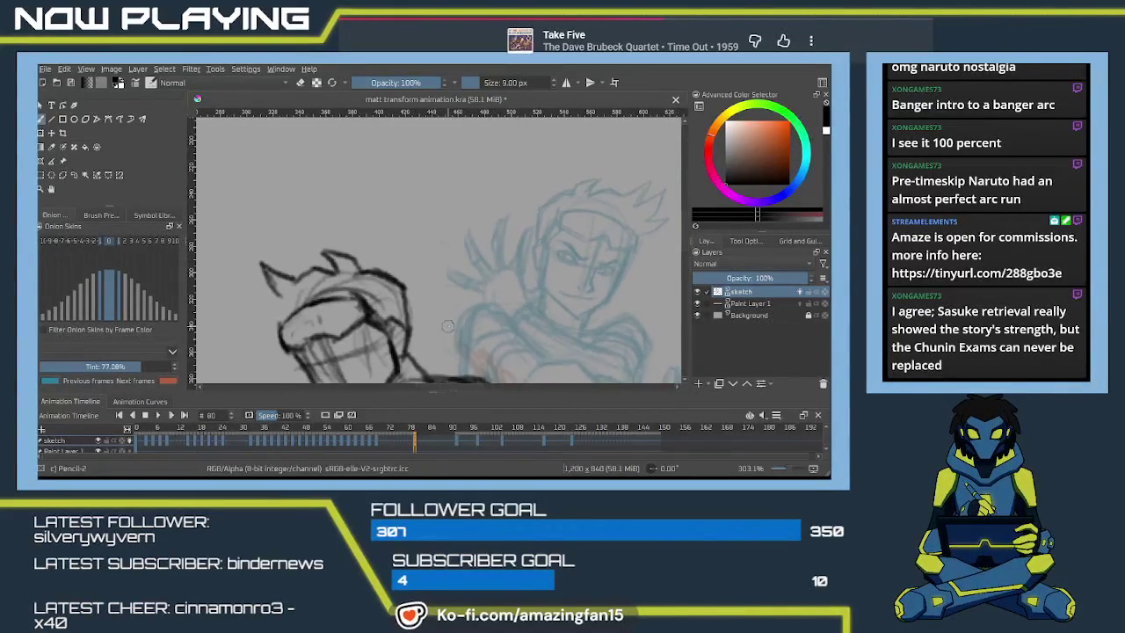
- Erase the old hair spikes on the left of the head, then return to Pencil-2
{"action": "key", "text": "e"}
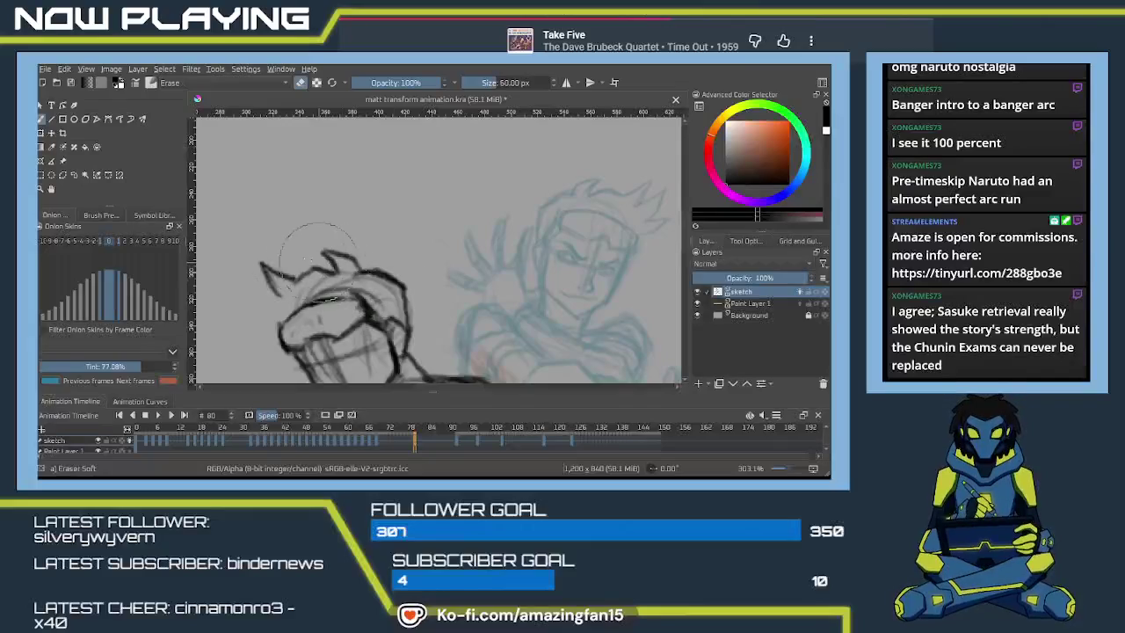
{"action": "mouse_move", "coordinate": [263, 268]}
{"action": "left_mouse_down"}
{"action": "mouse_move", "coordinate": [344, 241]}
{"action": "mouse_move", "coordinate": [400, 260]}
{"action": "left_mouse_up"}
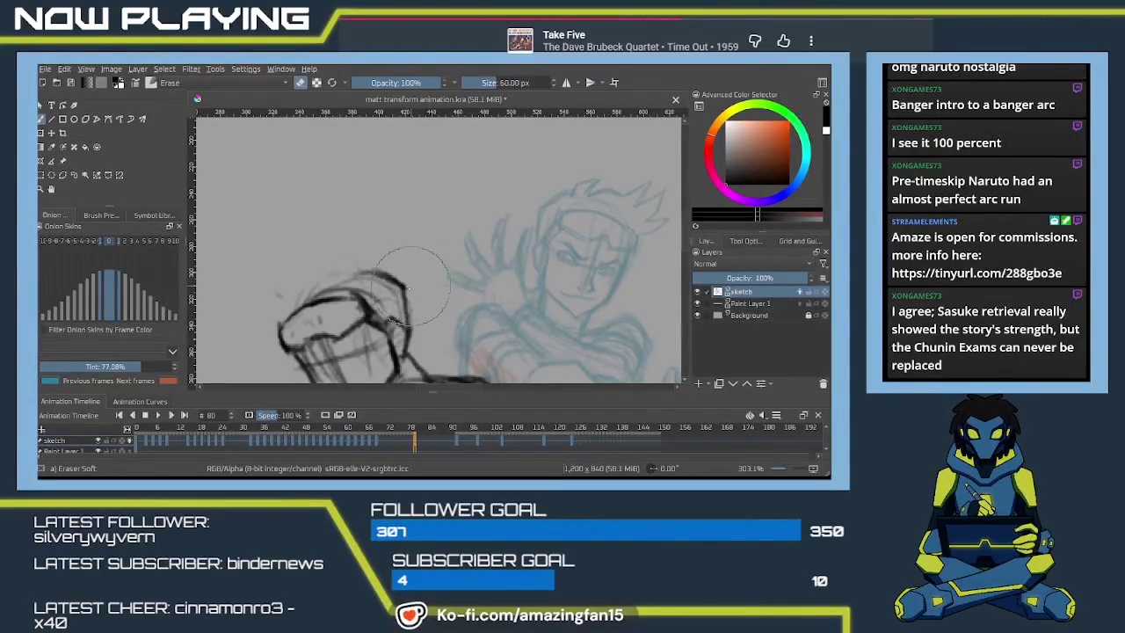
{"action": "key", "text": "e"}
{"action": "left_click_drag", "start_coordinate": [401, 284], "coordinate": [398, 287]}
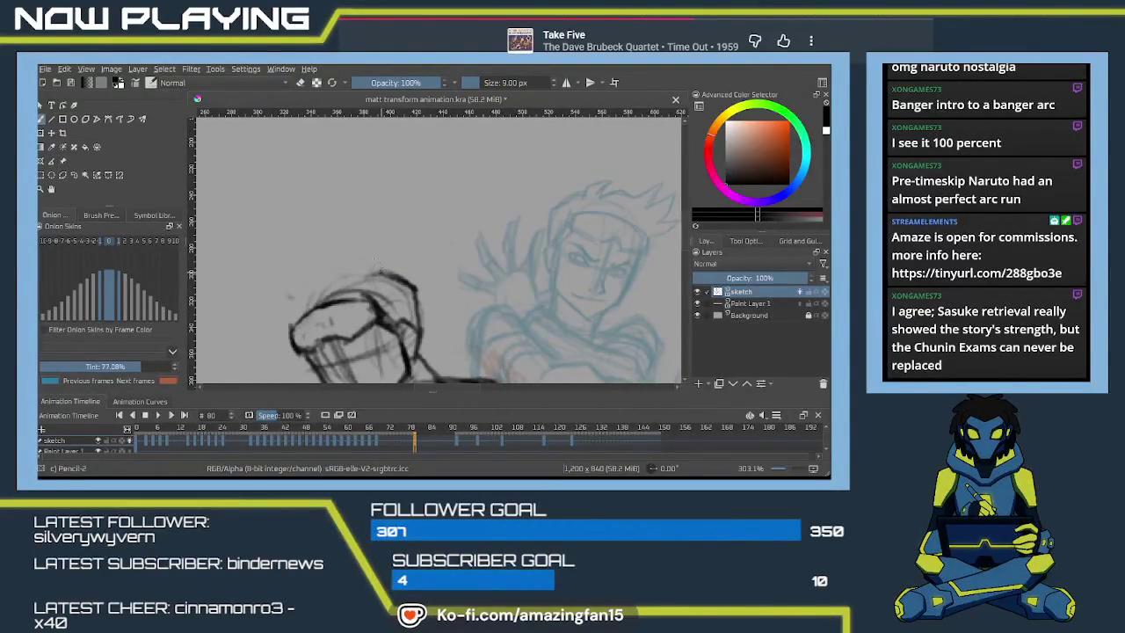
- Sketch larger bold zigzag hair spikes sweeping out to the left of the head
{"action": "left_click_drag", "start_coordinate": [378, 253], "coordinate": [346, 249]}
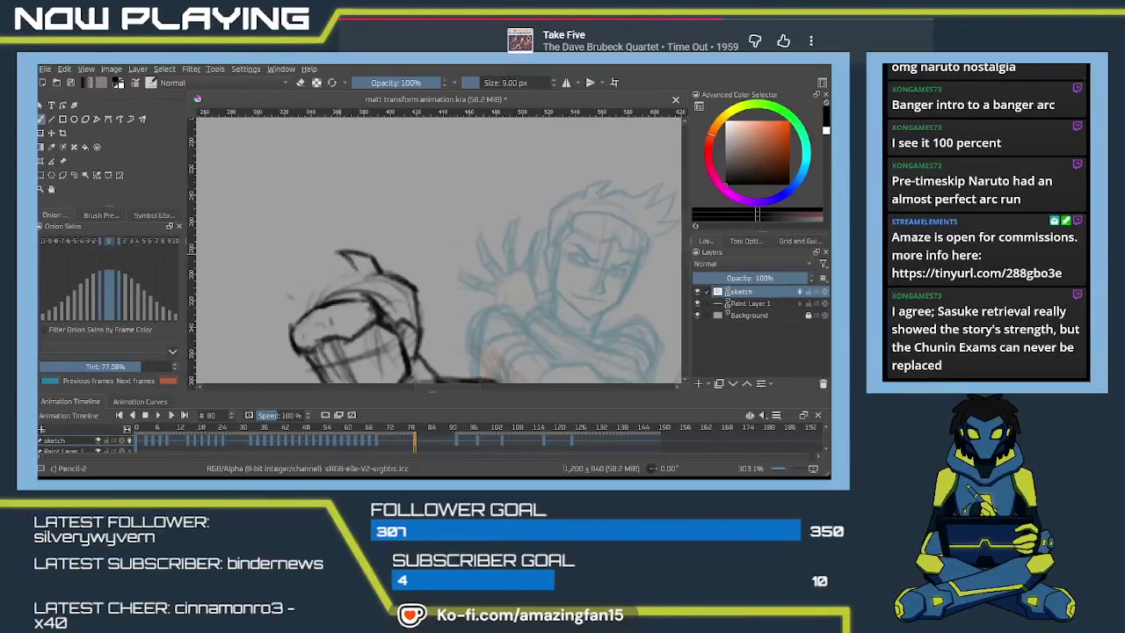
{"action": "left_click_drag", "start_coordinate": [345, 252], "coordinate": [389, 274]}
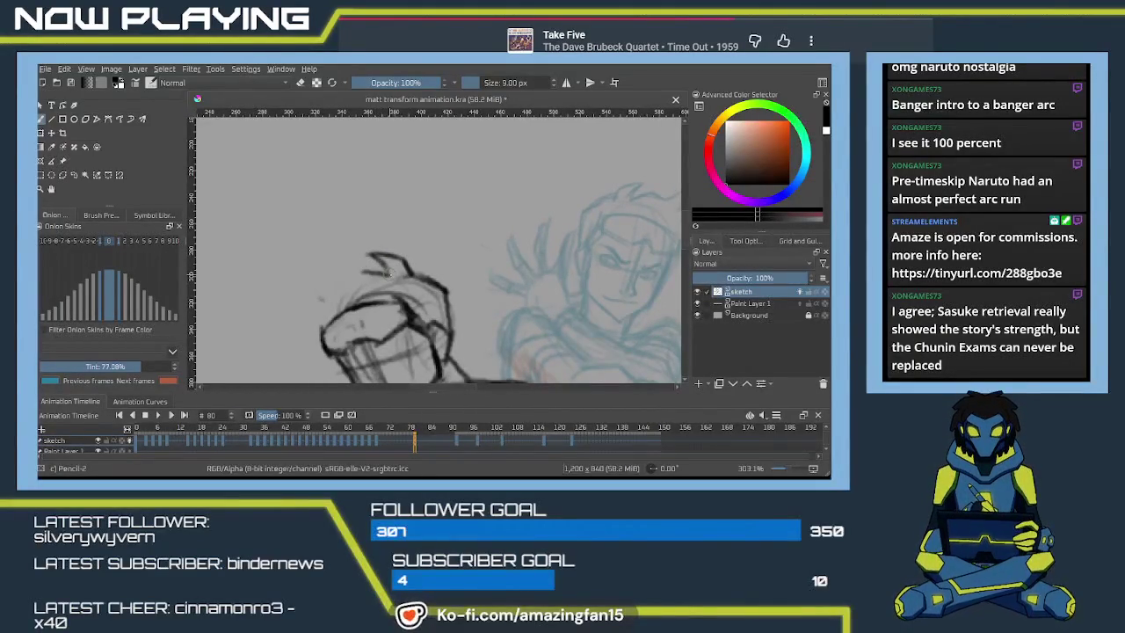
{"action": "mouse_move", "coordinate": [378, 274]}
{"action": "left_mouse_down"}
{"action": "mouse_move", "coordinate": [312, 300]}
{"action": "mouse_move", "coordinate": [360, 278]}
{"action": "mouse_move", "coordinate": [348, 303]}
{"action": "mouse_move", "coordinate": [304, 270]}
{"action": "left_mouse_up"}
{"action": "key", "text": "ctrl+z"}
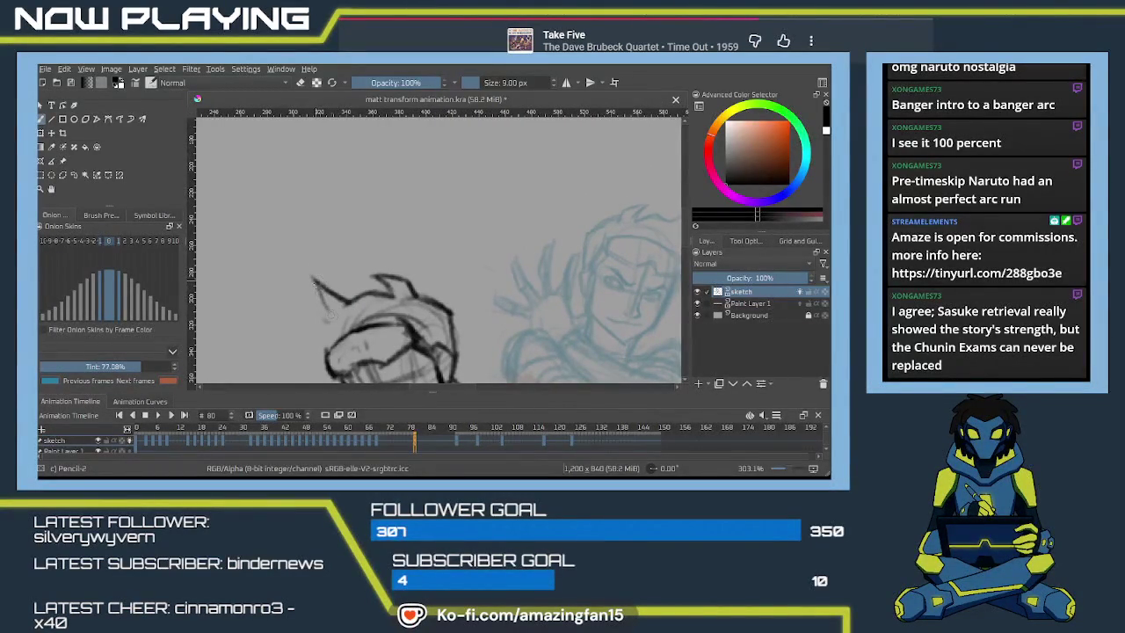
{"action": "left_click_drag", "start_coordinate": [332, 314], "coordinate": [341, 298]}
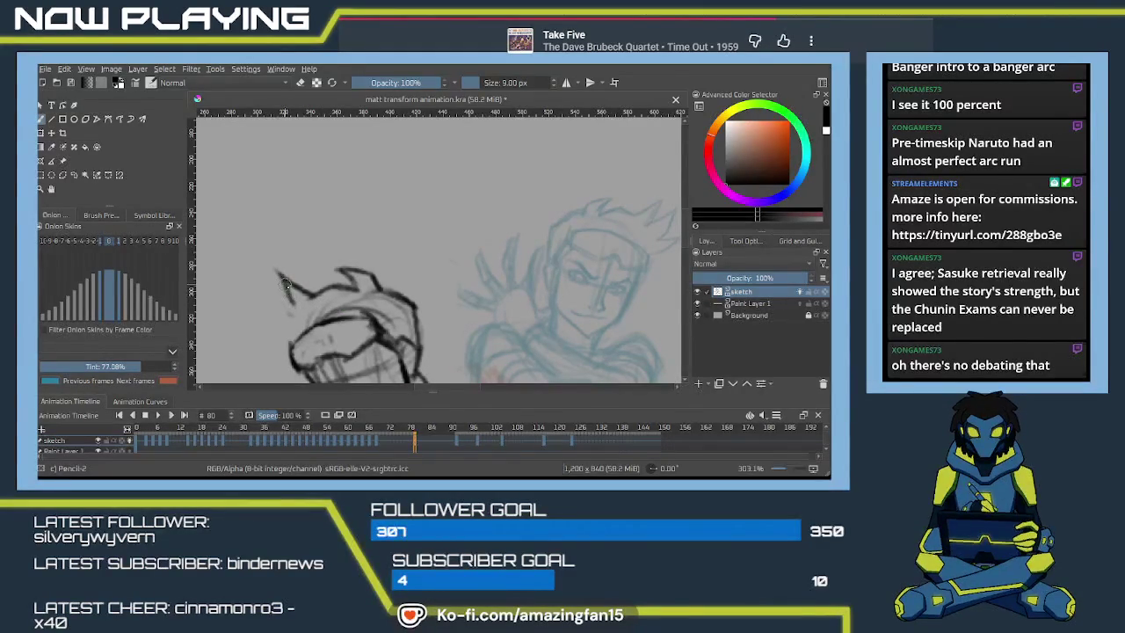
{"action": "left_click_drag", "start_coordinate": [288, 291], "coordinate": [303, 300]}
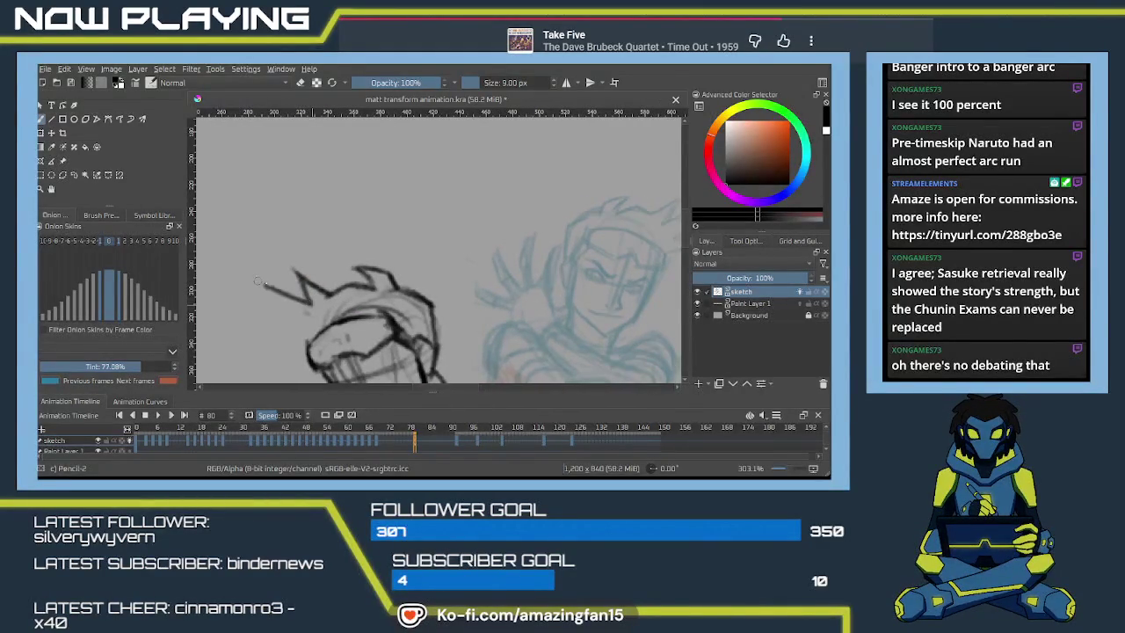
{"action": "mouse_move", "coordinate": [295, 297]}
{"action": "left_mouse_down"}
{"action": "mouse_move", "coordinate": [269, 283]}
{"action": "mouse_move", "coordinate": [307, 290]}
{"action": "left_mouse_up"}
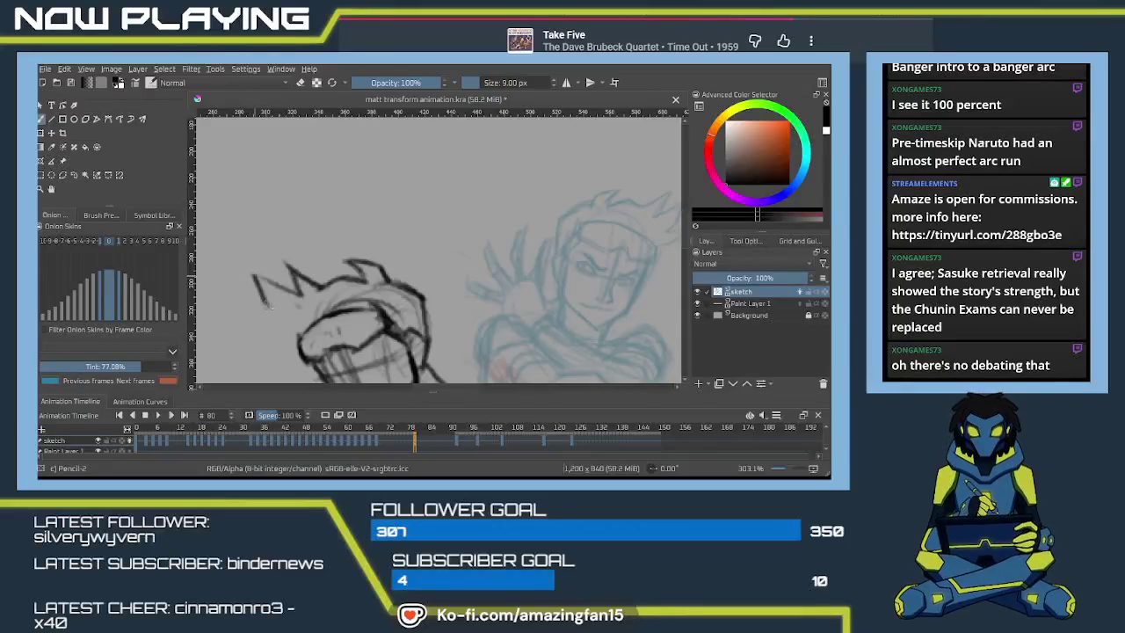
{"action": "left_click_drag", "start_coordinate": [307, 290], "coordinate": [353, 280]}
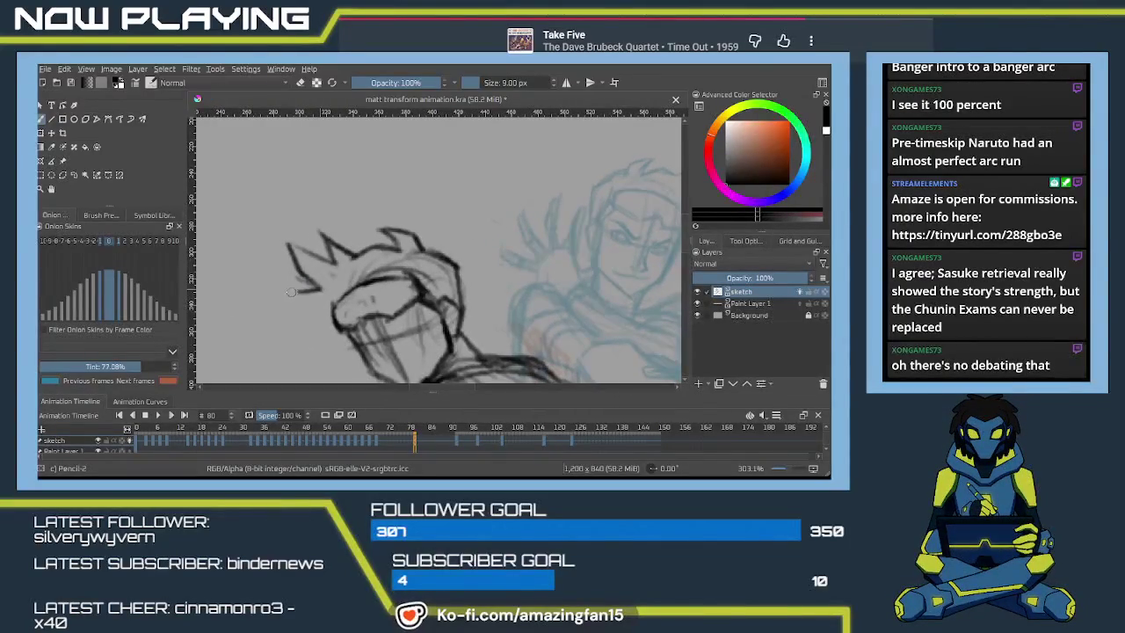
{"action": "left_click_drag", "start_coordinate": [335, 310], "coordinate": [283, 269]}
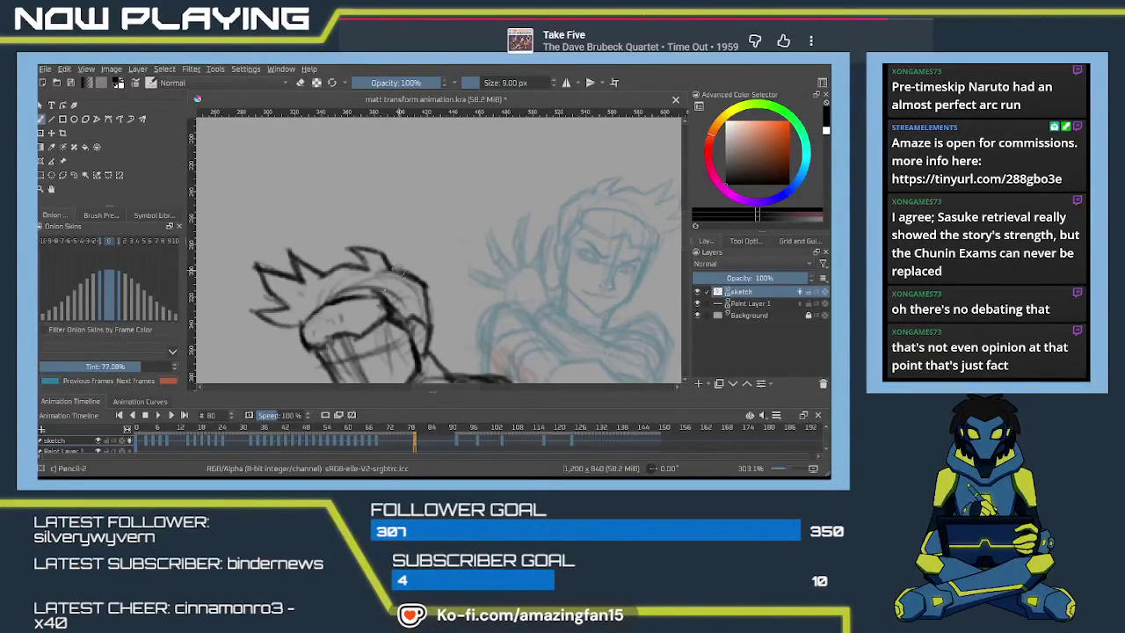
- Erase the left hair spikes once more, then return to Pencil-2
{"action": "mouse_move", "coordinate": [426, 299]}
{"action": "left_mouse_down"}
{"action": "mouse_move", "coordinate": [362, 288]}
{"action": "mouse_move", "coordinate": [394, 268]}
{"action": "left_mouse_up"}
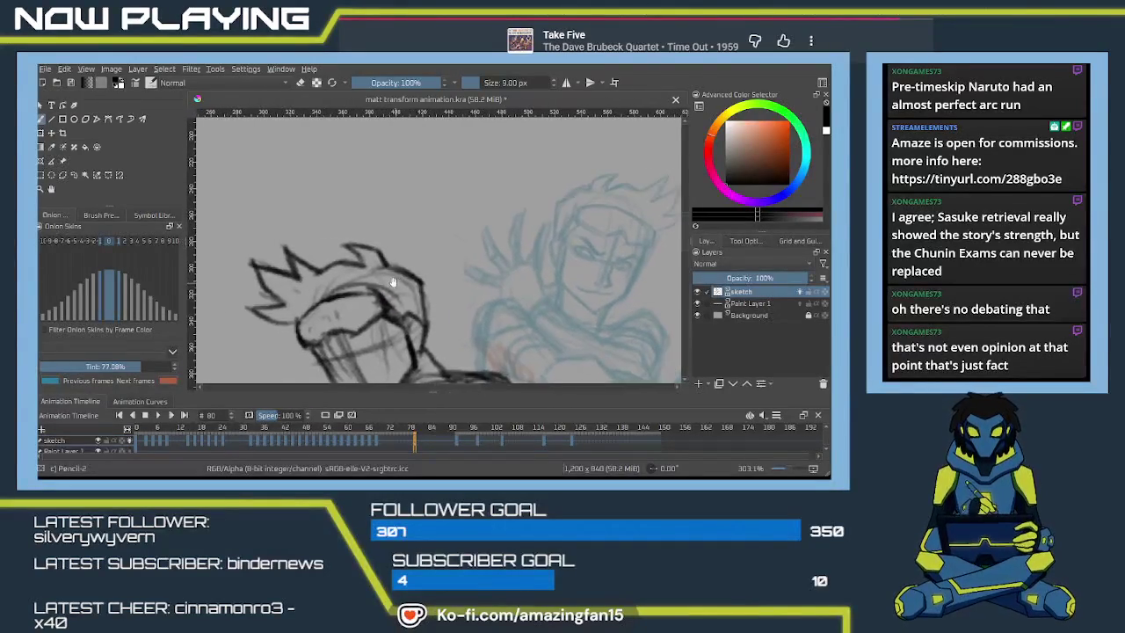
{"action": "key", "text": "e"}
{"action": "mouse_move", "coordinate": [325, 250]}
{"action": "left_mouse_down"}
{"action": "mouse_move", "coordinate": [290, 290]}
{"action": "mouse_move", "coordinate": [343, 263]}
{"action": "left_mouse_up"}
{"action": "mouse_move", "coordinate": [316, 229]}
{"action": "left_mouse_down"}
{"action": "mouse_move", "coordinate": [304, 278]}
{"action": "mouse_move", "coordinate": [308, 251]}
{"action": "left_mouse_up"}
{"action": "key", "text": "e"}
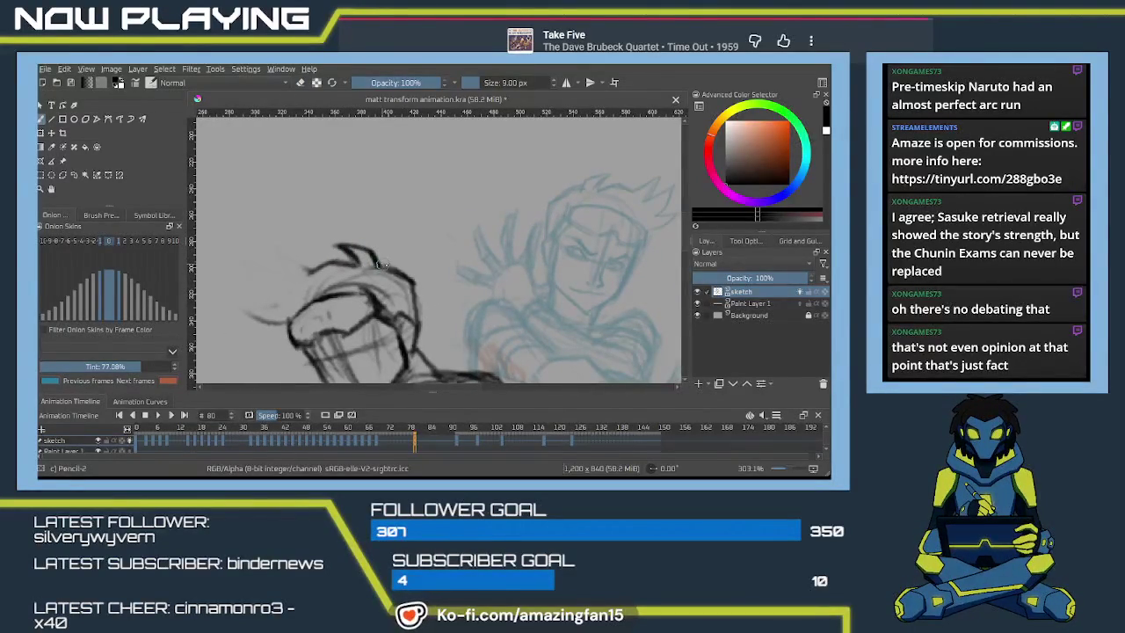
- Redraw lines along the hair's left edge and across the face, then shrink the brush to 4 px
{"action": "left_click_drag", "start_coordinate": [376, 262], "coordinate": [390, 241]}
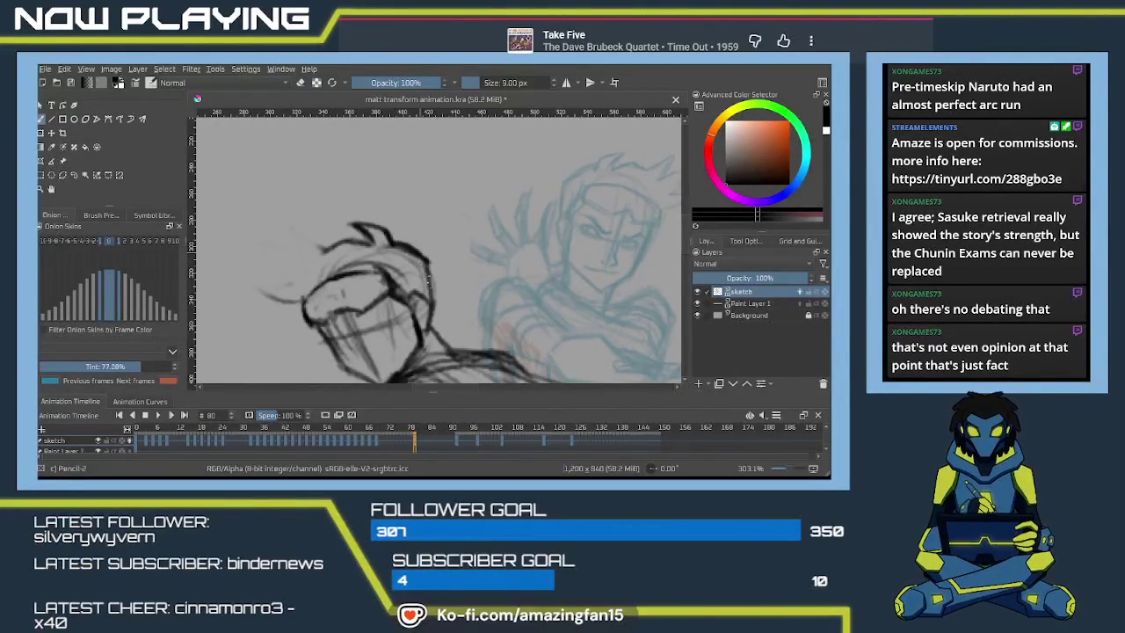
{"action": "mouse_move", "coordinate": [391, 286]}
{"action": "left_mouse_down"}
{"action": "mouse_move", "coordinate": [385, 258]}
{"action": "mouse_move", "coordinate": [361, 257]}
{"action": "left_mouse_up"}
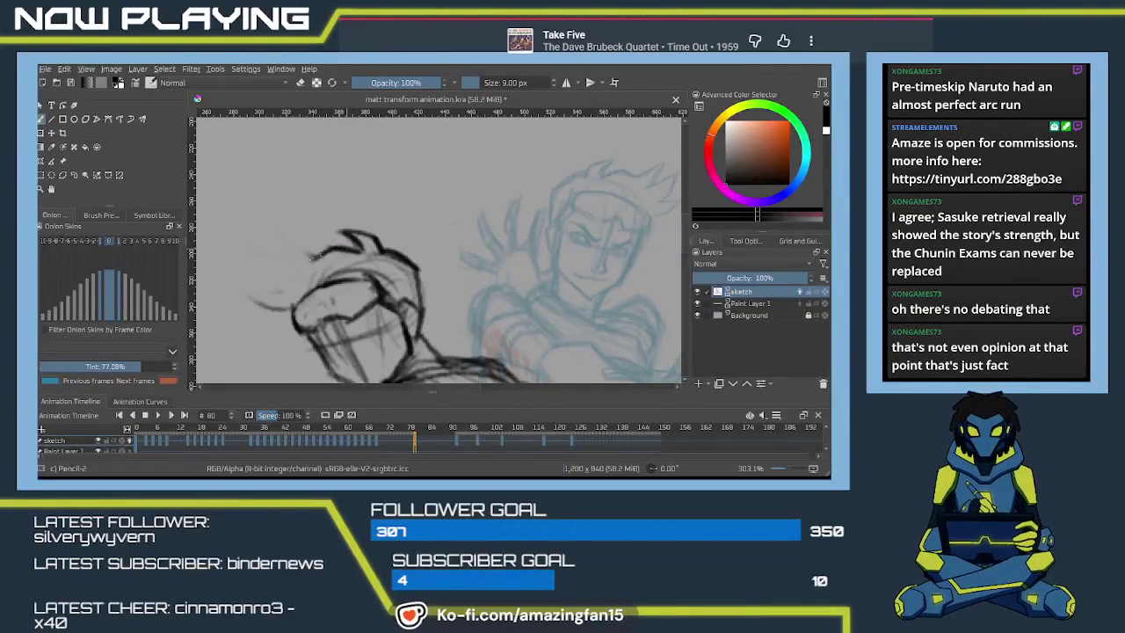
{"action": "mouse_move", "coordinate": [340, 253]}
{"action": "left_mouse_down"}
{"action": "mouse_move", "coordinate": [307, 253]}
{"action": "mouse_move", "coordinate": [304, 279]}
{"action": "mouse_move", "coordinate": [286, 282]}
{"action": "mouse_move", "coordinate": [354, 251]}
{"action": "mouse_move", "coordinate": [289, 242]}
{"action": "left_mouse_up"}
{"action": "key", "text": "ctrl+z"}
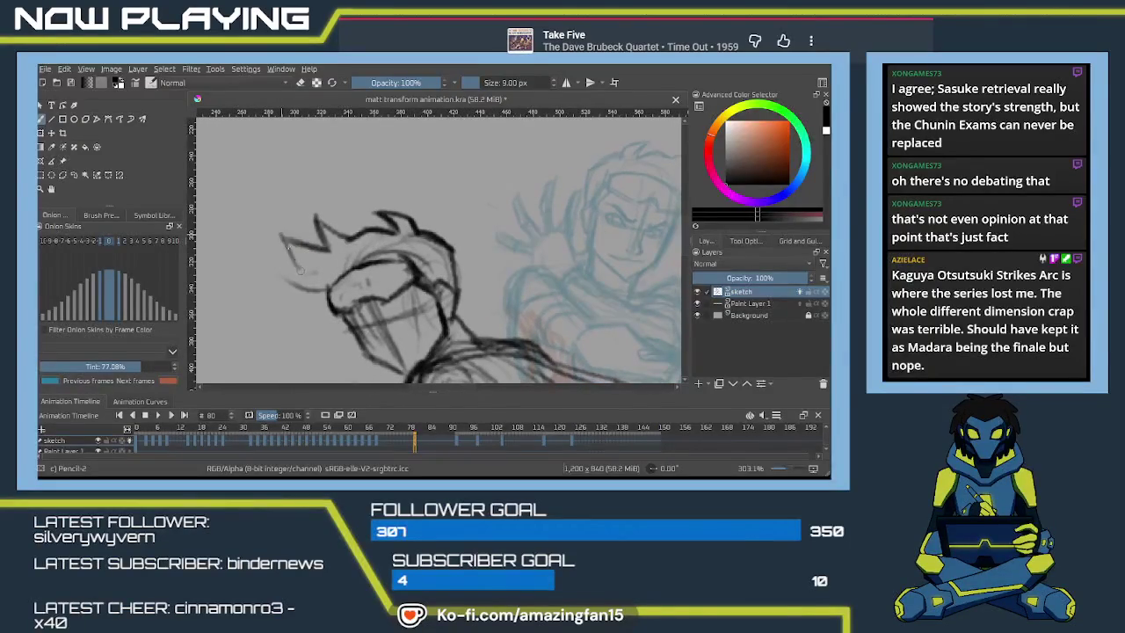
{"action": "mouse_move", "coordinate": [285, 243]}
{"action": "left_mouse_down"}
{"action": "mouse_move", "coordinate": [315, 276]}
{"action": "mouse_move", "coordinate": [270, 280]}
{"action": "left_mouse_up"}
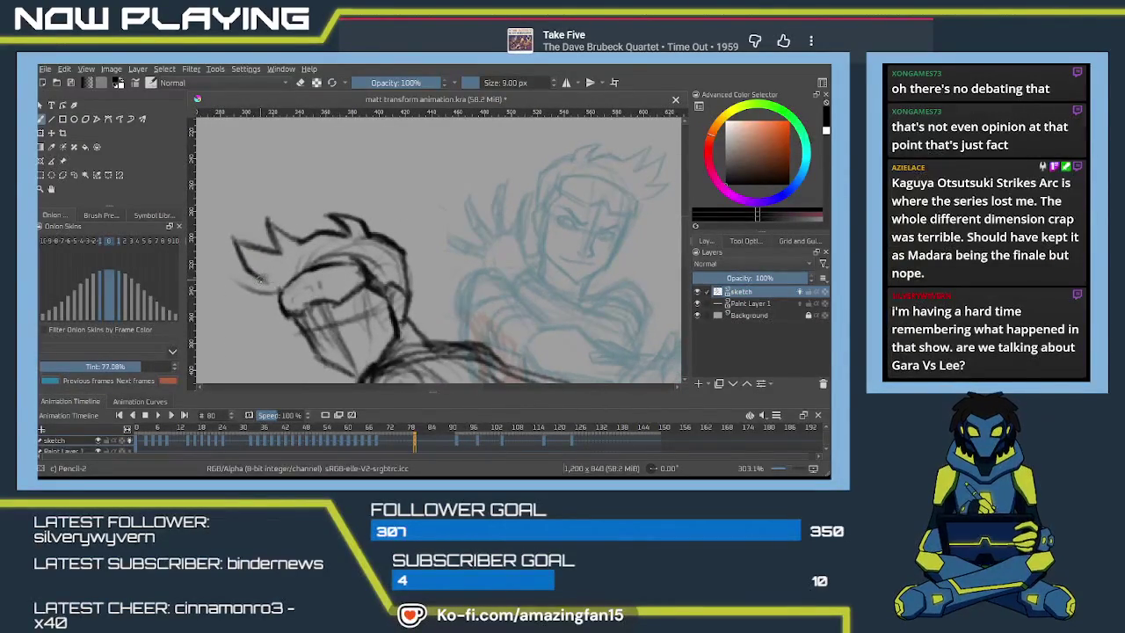
{"action": "left_click_drag", "start_coordinate": [264, 294], "coordinate": [327, 297]}
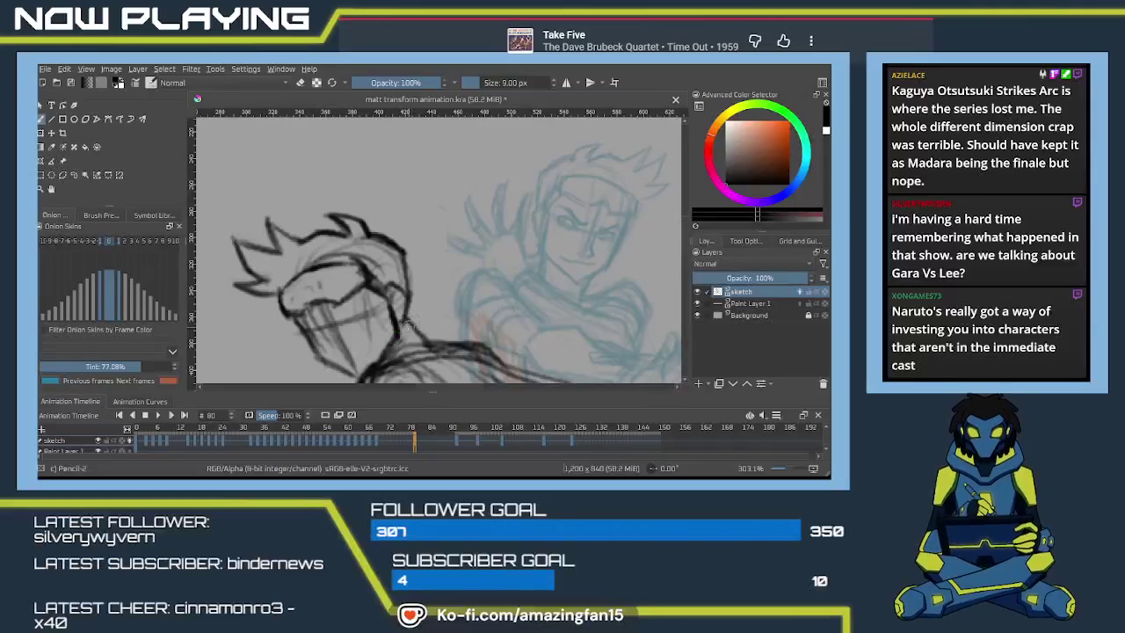
{"action": "key", "text": "bracketleft"}
{"action": "key", "text": "bracketleft"}
{"action": "key", "text": "bracketleft"}
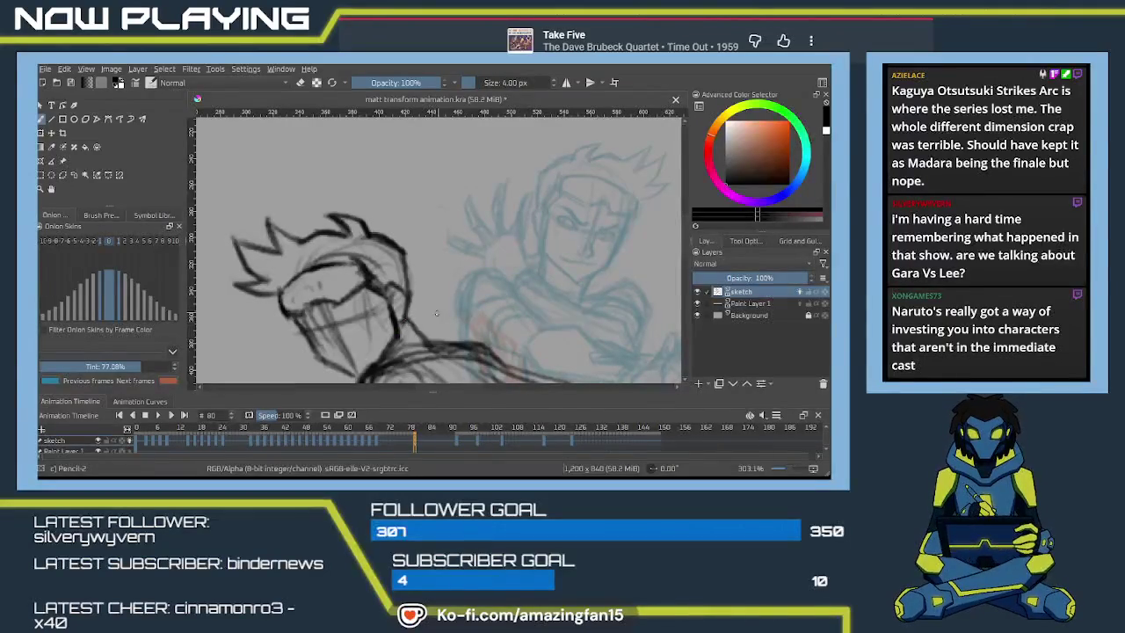
- Zoom out and pan until the coloured character references appear beside the sketch
{"action": "left_click_drag", "start_coordinate": [288, 327], "coordinate": [430, 294]}
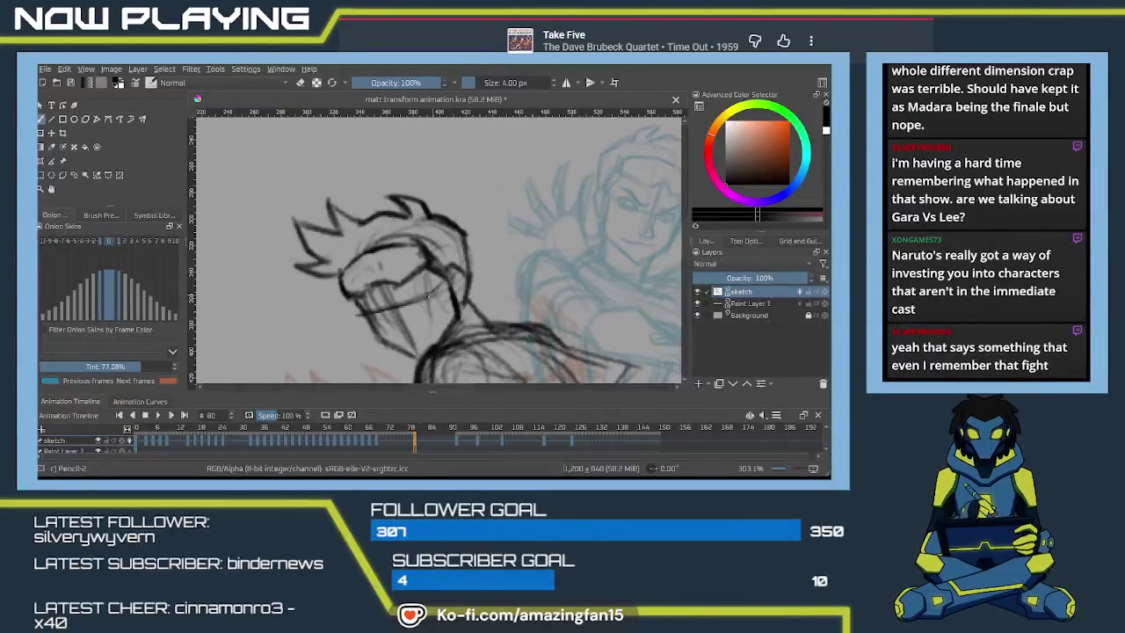
{"action": "scroll", "coordinate": [528, 296], "scroll_direction": "down", "scroll_amount": 3}
{"action": "scroll", "coordinate": [528, 296], "scroll_direction": "down", "scroll_amount": 1}
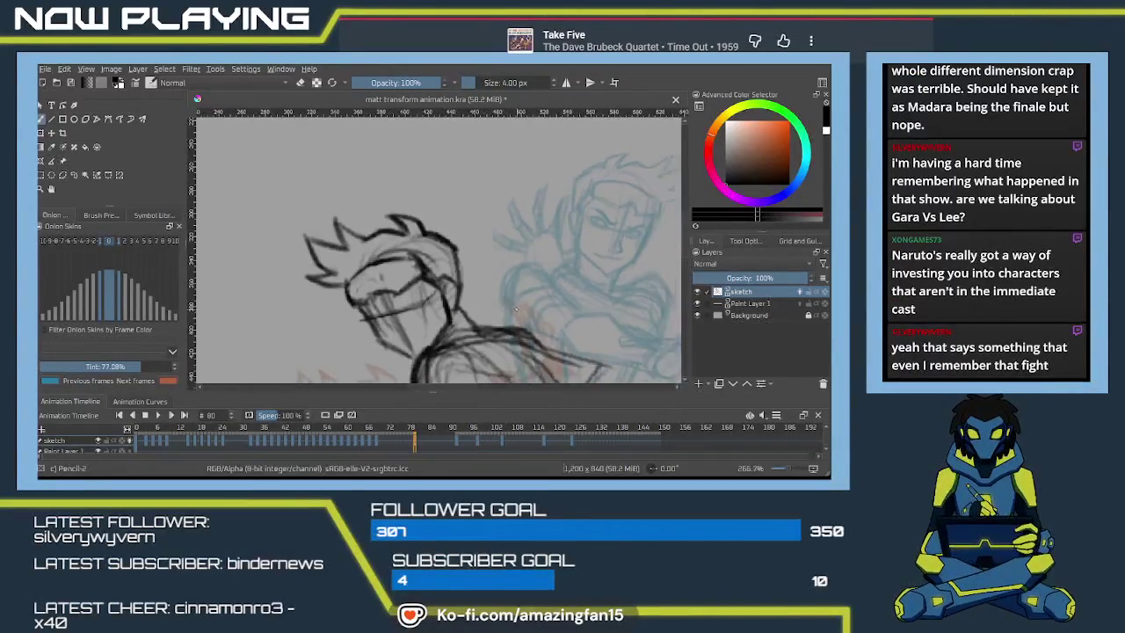
{"action": "scroll", "coordinate": [528, 296], "scroll_direction": "down", "scroll_amount": 2}
{"action": "mouse_move", "coordinate": [273, 339]}
{"action": "left_mouse_down"}
{"action": "mouse_move", "coordinate": [476, 317]}
{"action": "mouse_move", "coordinate": [490, 337]}
{"action": "left_mouse_up"}
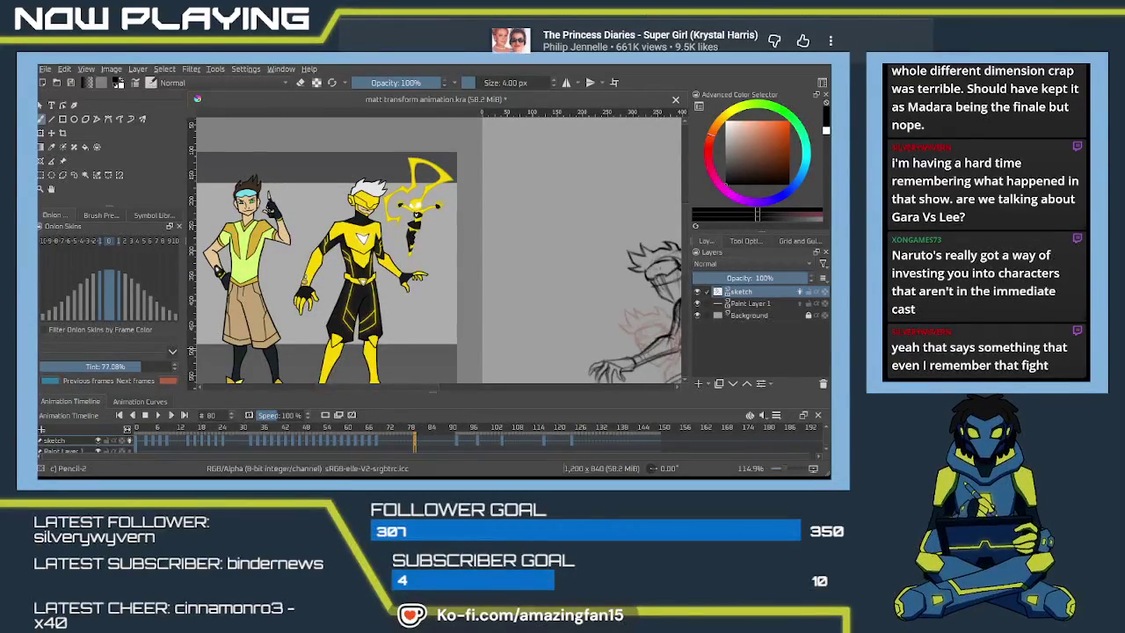
- Zoom in on the sketched head and lasso it with Freehand Selection
{"action": "mouse_move", "coordinate": [557, 342]}
{"action": "left_mouse_down"}
{"action": "mouse_move", "coordinate": [593, 277]}
{"action": "mouse_move", "coordinate": [449, 290]}
{"action": "left_mouse_up"}
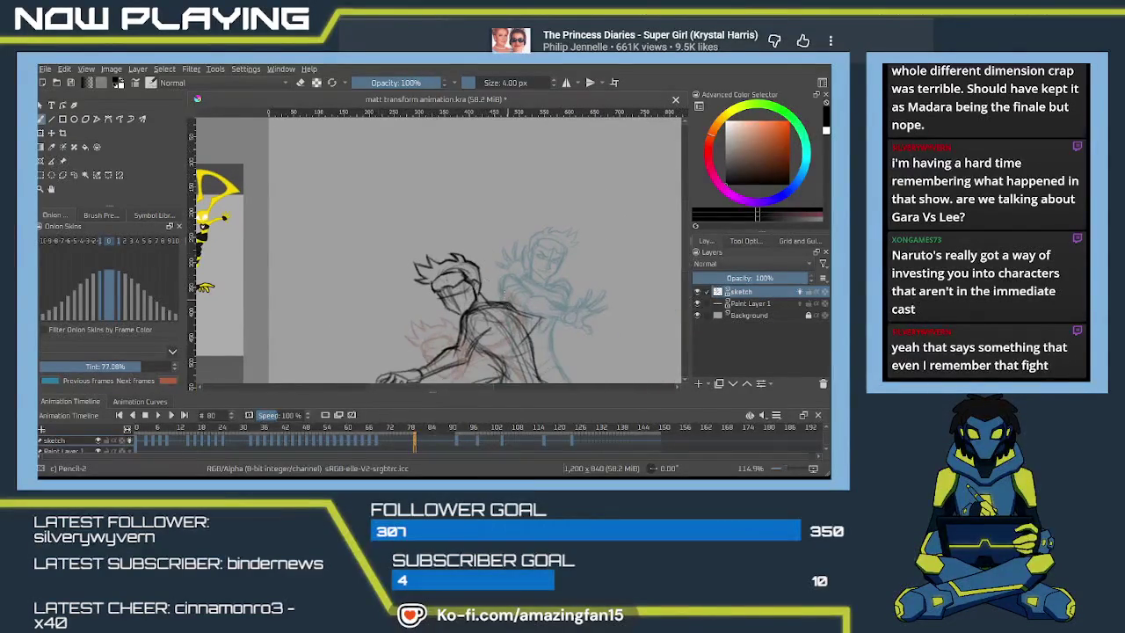
{"action": "mouse_move", "coordinate": [200, 179]}
{"action": "left_mouse_down"}
{"action": "mouse_move", "coordinate": [482, 268]}
{"action": "mouse_move", "coordinate": [438, 338]}
{"action": "left_mouse_up"}
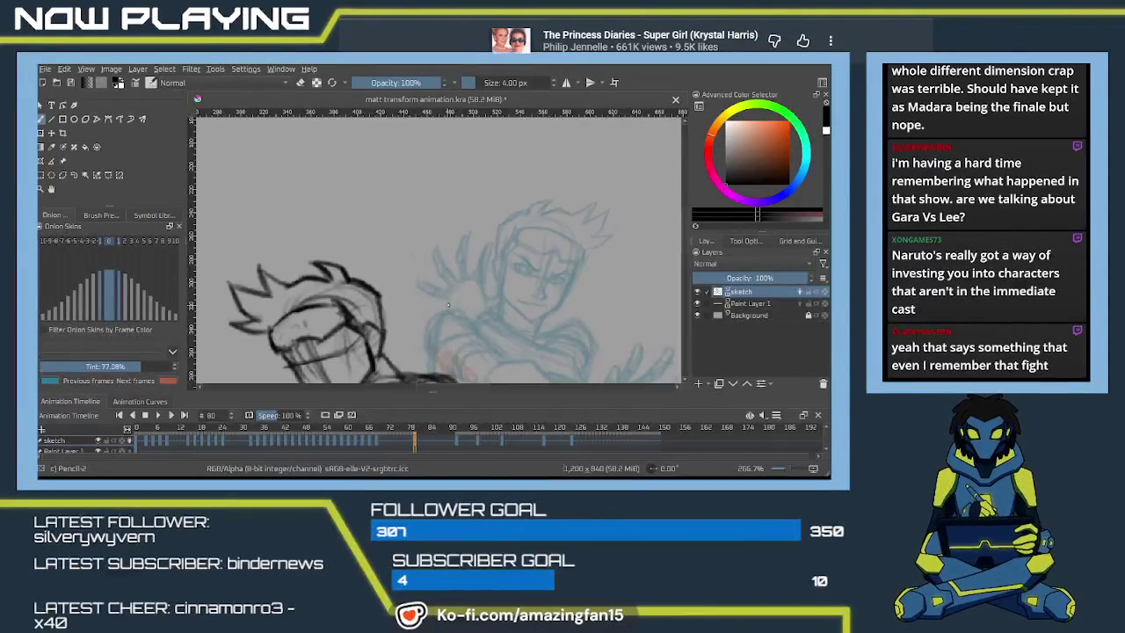
{"action": "left_click", "coordinate": [51, 160]}
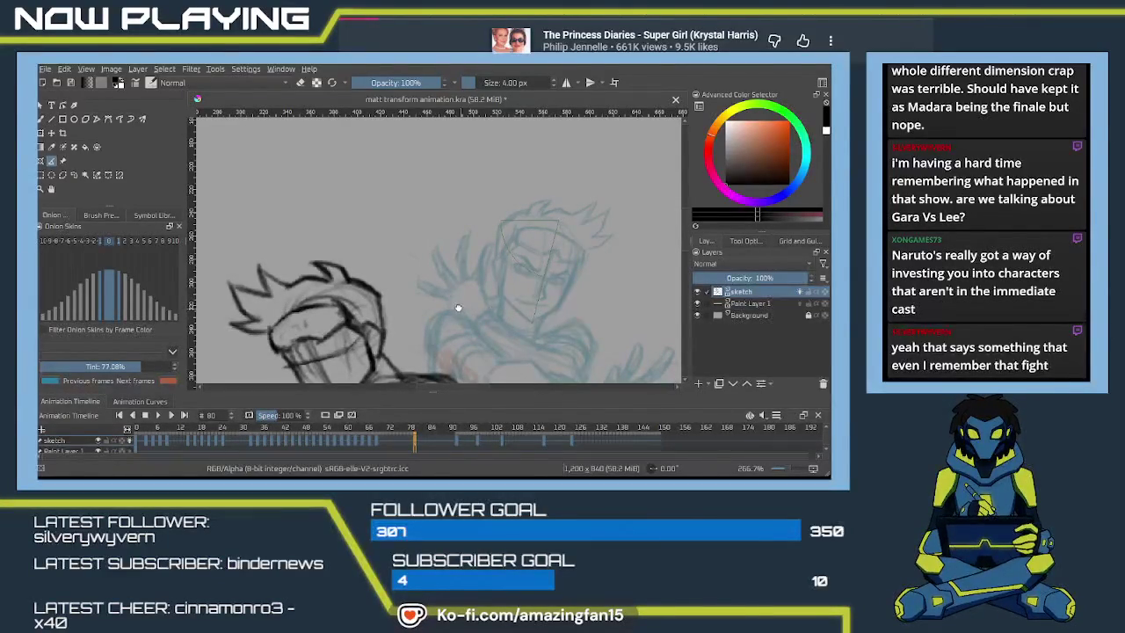
{"action": "left_click_drag", "start_coordinate": [458, 307], "coordinate": [560, 212]}
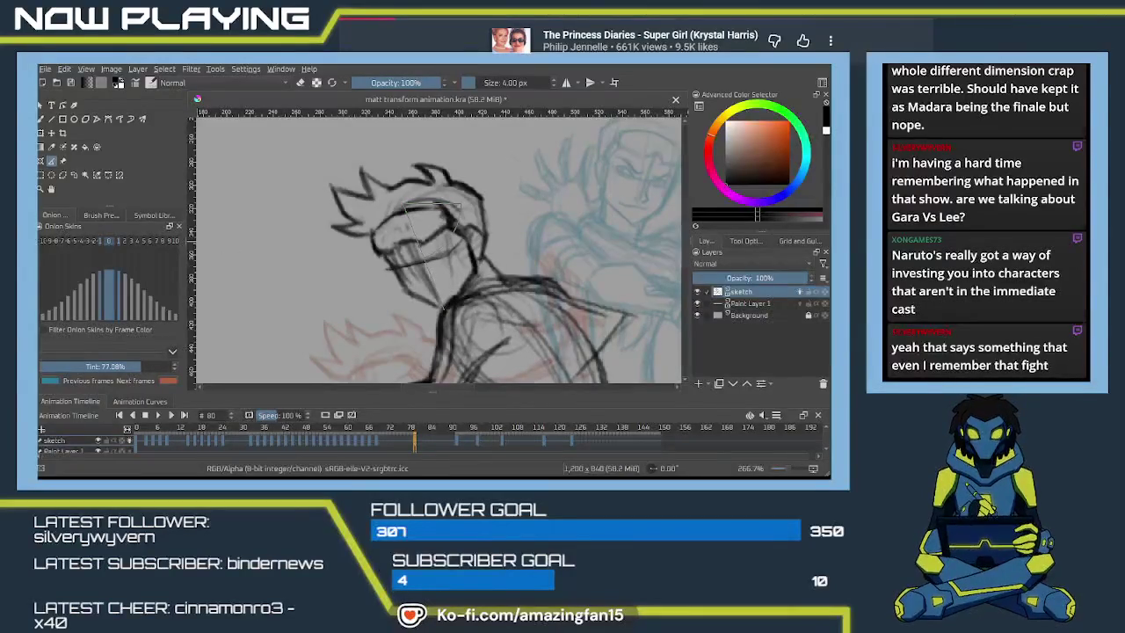
{"action": "left_click", "coordinate": [74, 175]}
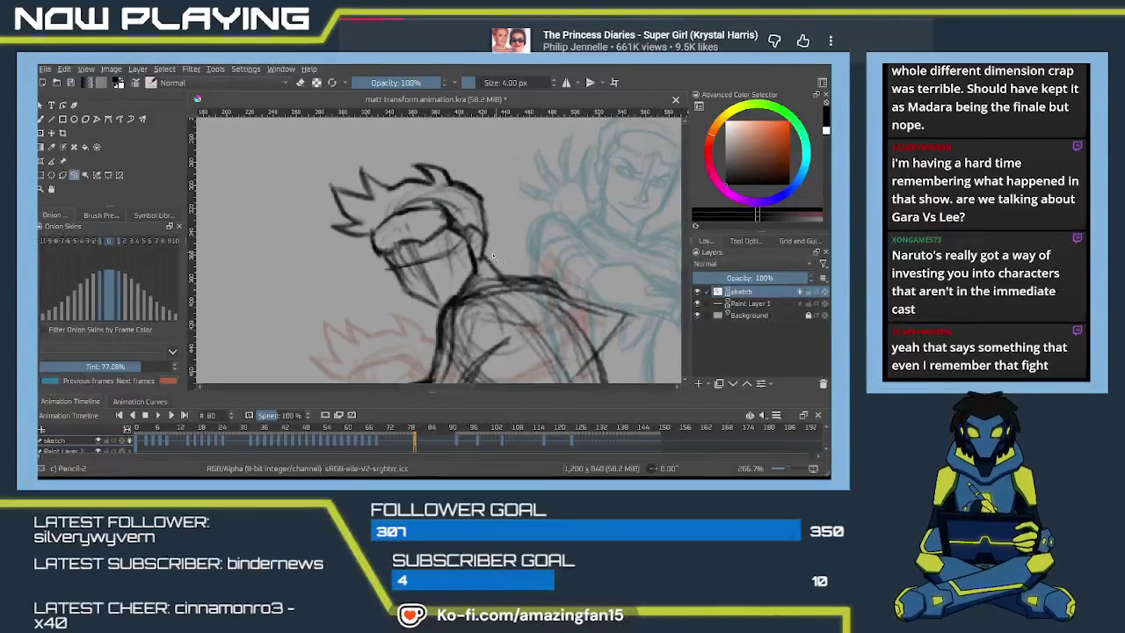
{"action": "mouse_move", "coordinate": [482, 280]}
{"action": "left_mouse_down"}
{"action": "mouse_move", "coordinate": [438, 318]}
{"action": "mouse_move", "coordinate": [275, 217]}
{"action": "left_mouse_up"}
{"action": "left_click_drag", "start_coordinate": [483, 155], "coordinate": [514, 211]}
- Scale the head and move it lower-left over the shoulders, apply, and deselect
{"action": "key", "text": "ctrl+t"}
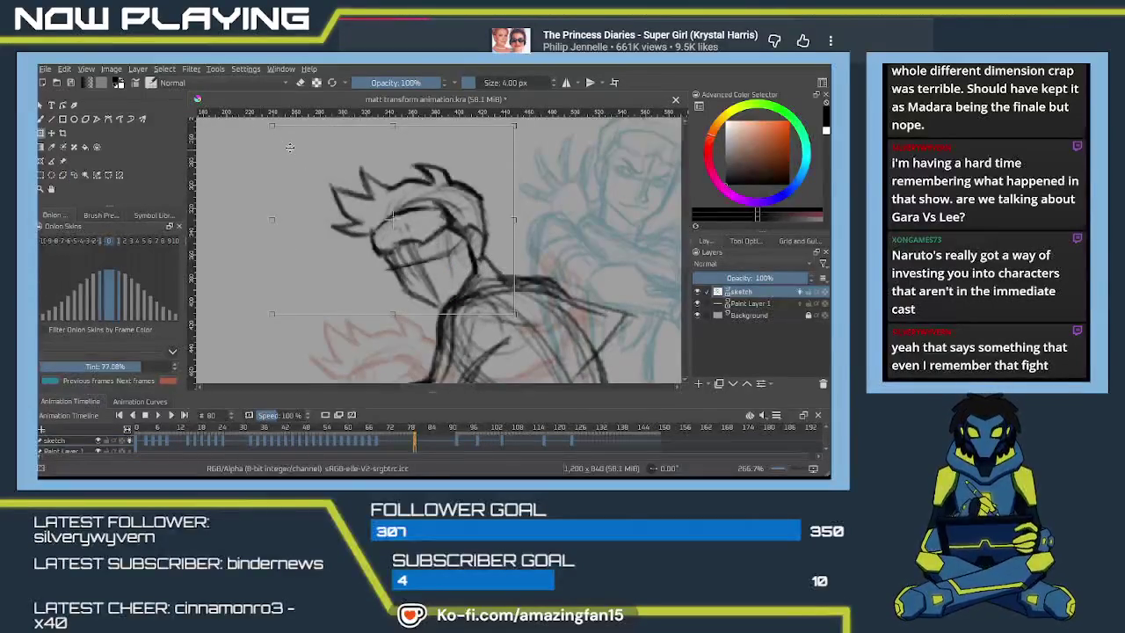
{"action": "left_click_drag", "start_coordinate": [272, 125], "coordinate": [285, 138]}
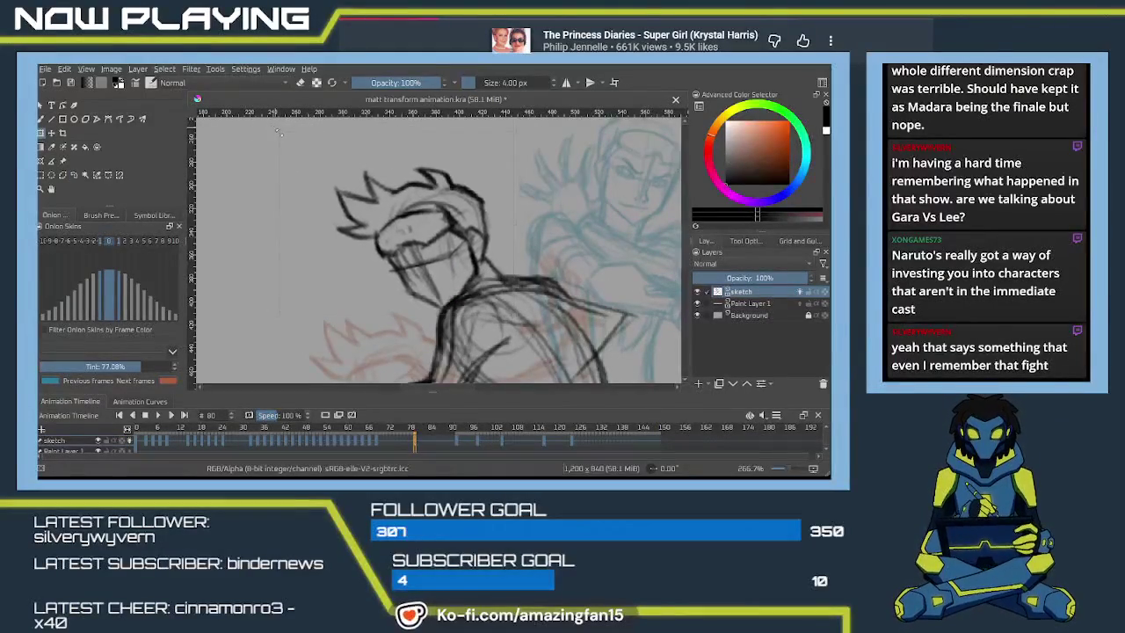
{"action": "mouse_move", "coordinate": [456, 239]}
{"action": "left_mouse_down"}
{"action": "mouse_move", "coordinate": [641, 191]}
{"action": "mouse_move", "coordinate": [486, 203]}
{"action": "left_mouse_up"}
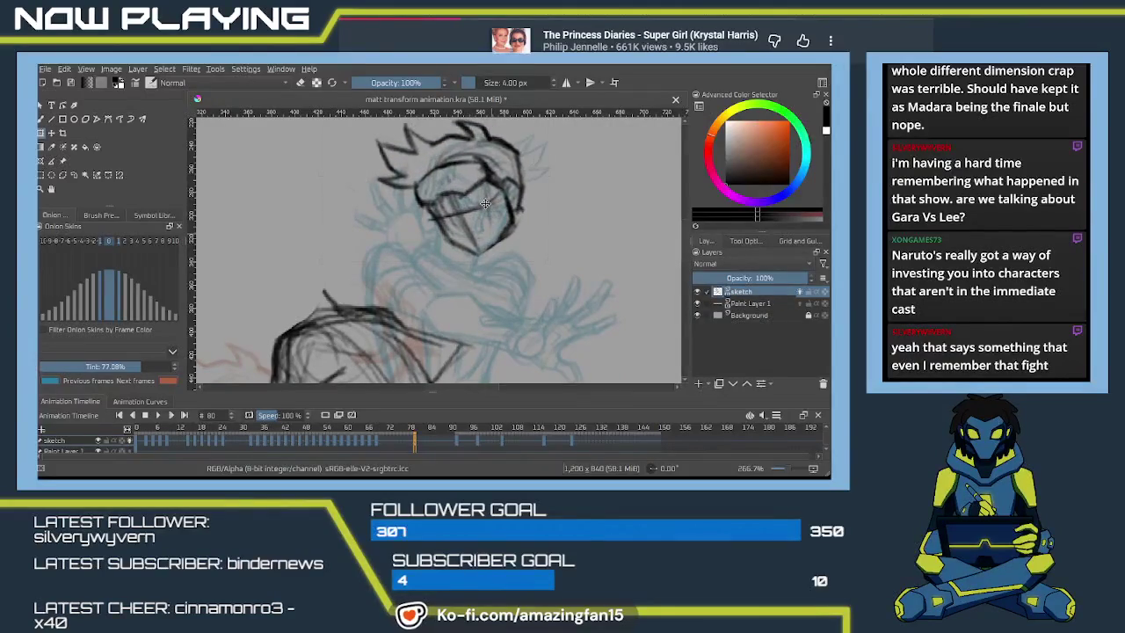
{"action": "left_click_drag", "start_coordinate": [486, 203], "coordinate": [301, 211]}
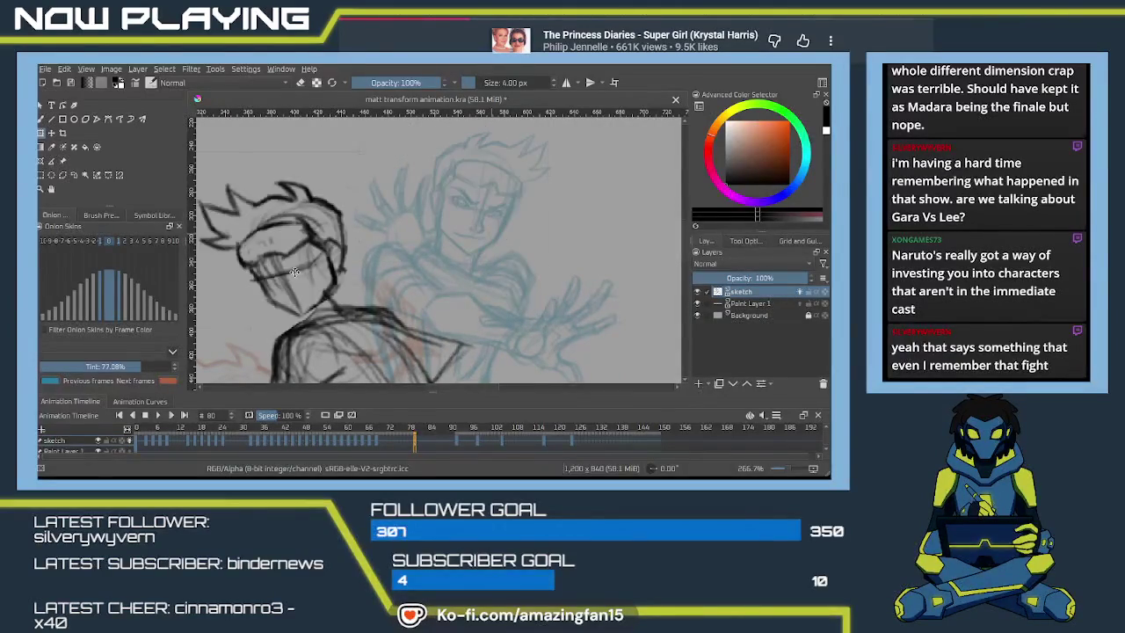
{"action": "key", "text": "Return"}
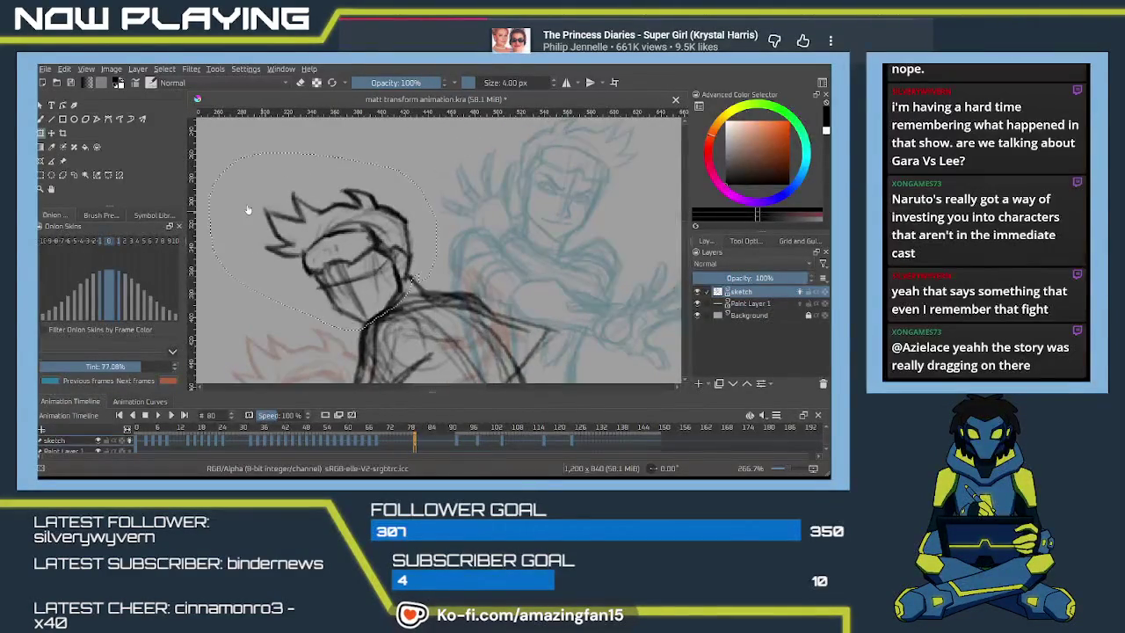
{"action": "key", "text": "ctrl+shift+a"}
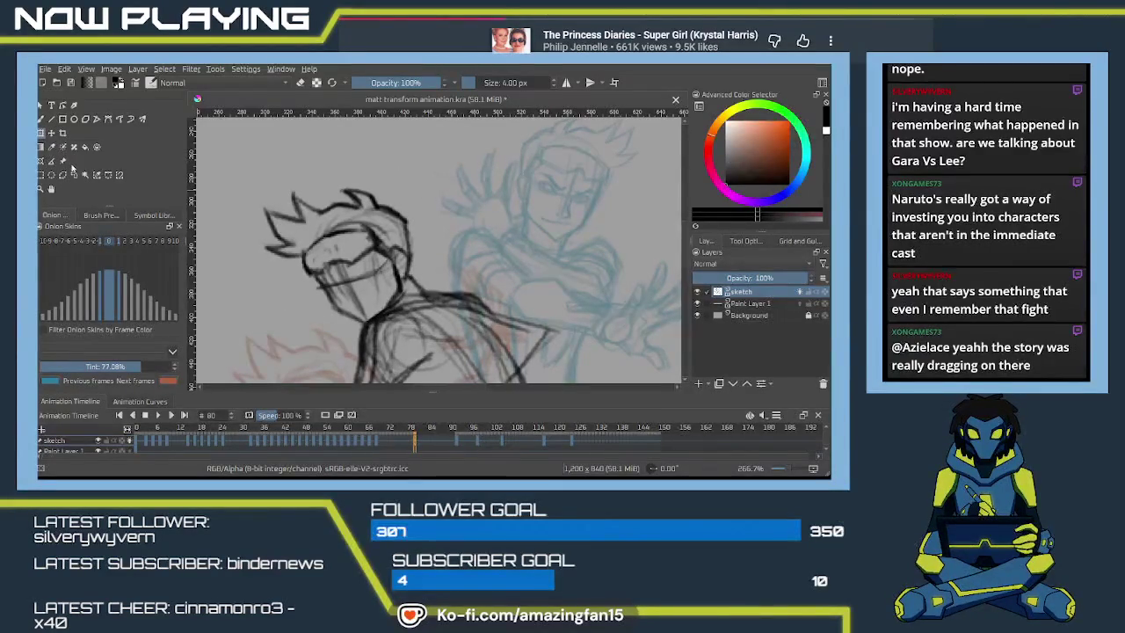
{"action": "left_click", "coordinate": [51, 161]}
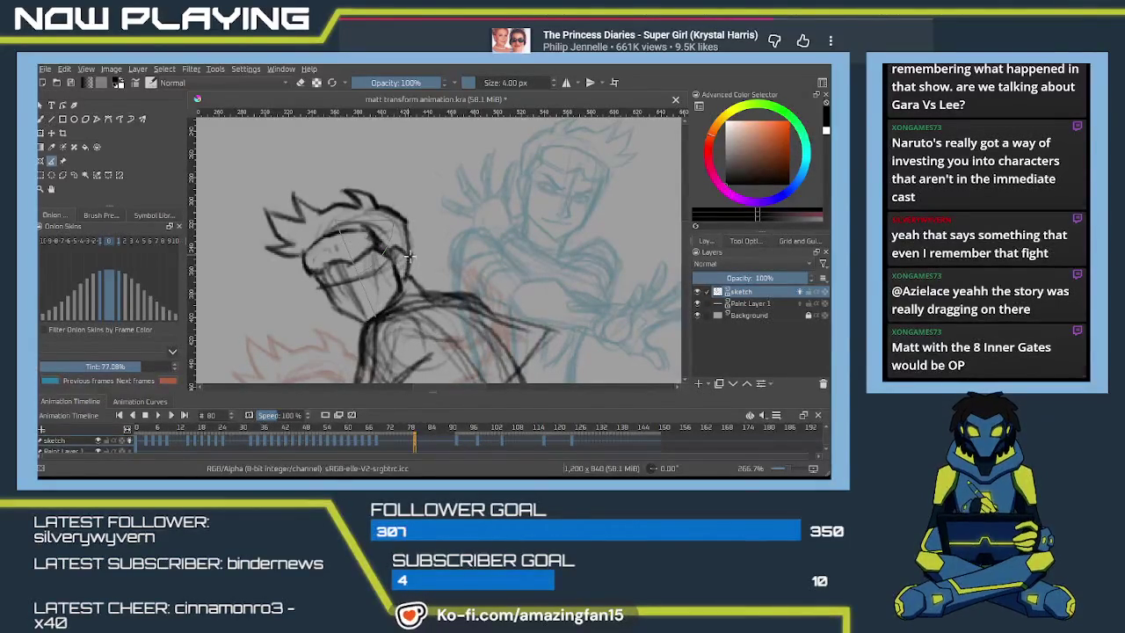
- Lasso the left head again, apply a small transform adjustment, and clear the selection
{"action": "mouse_move", "coordinate": [388, 258]}
{"action": "left_mouse_down"}
{"action": "mouse_move", "coordinate": [445, 280]}
{"action": "mouse_move", "coordinate": [411, 324]}
{"action": "left_mouse_up"}
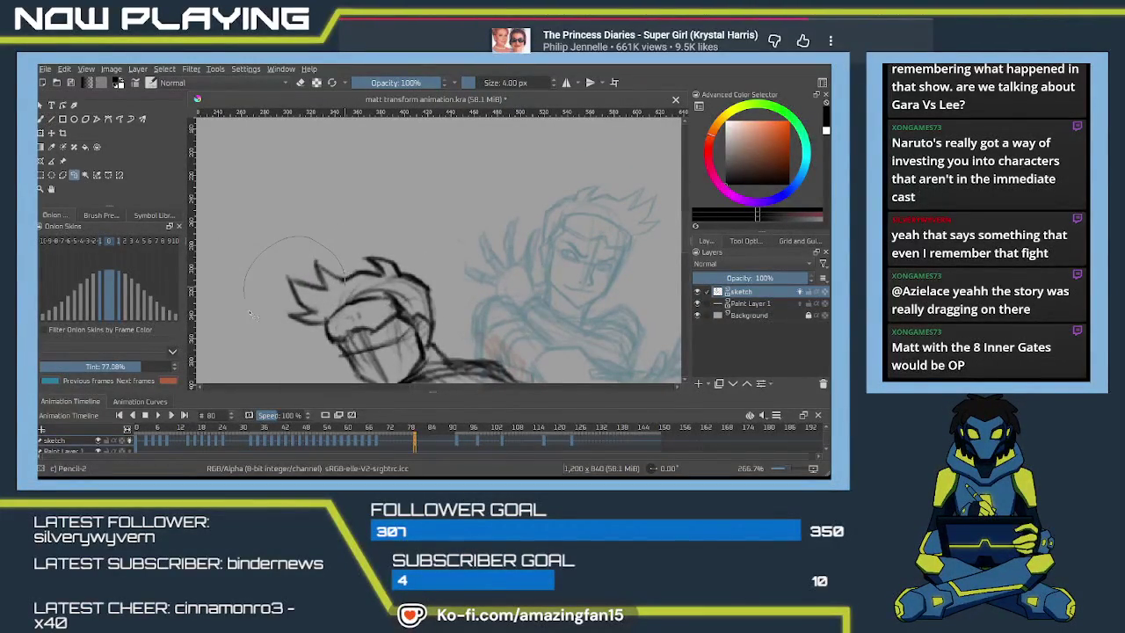
{"action": "left_click_drag", "start_coordinate": [343, 283], "coordinate": [345, 279]}
{"action": "key", "text": "ctrl+t"}
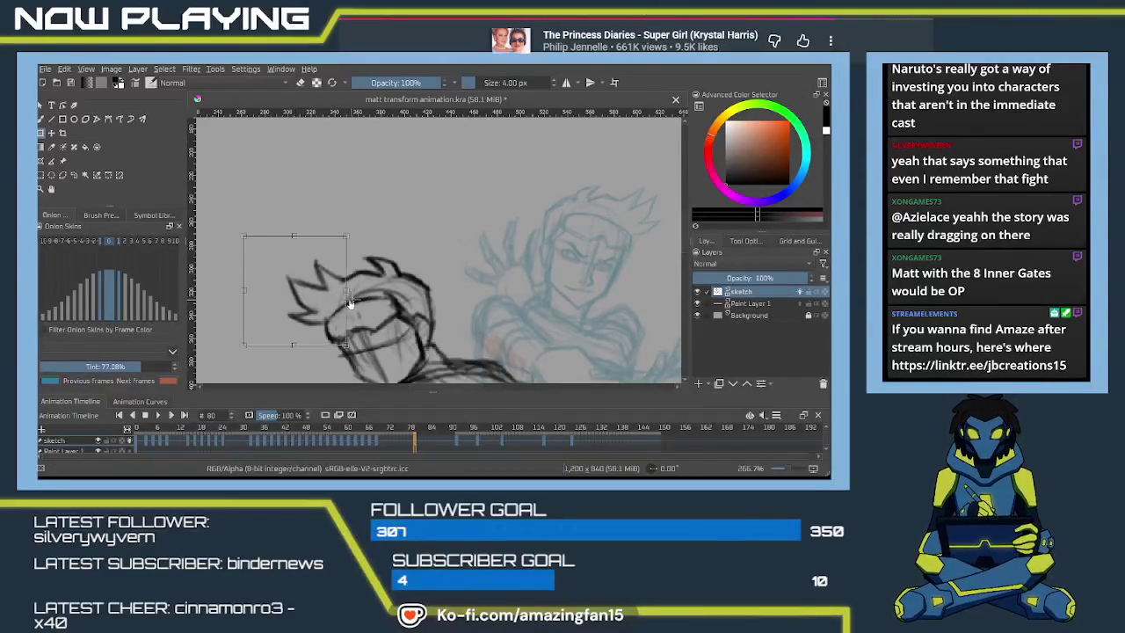
{"action": "key", "text": "Return"}
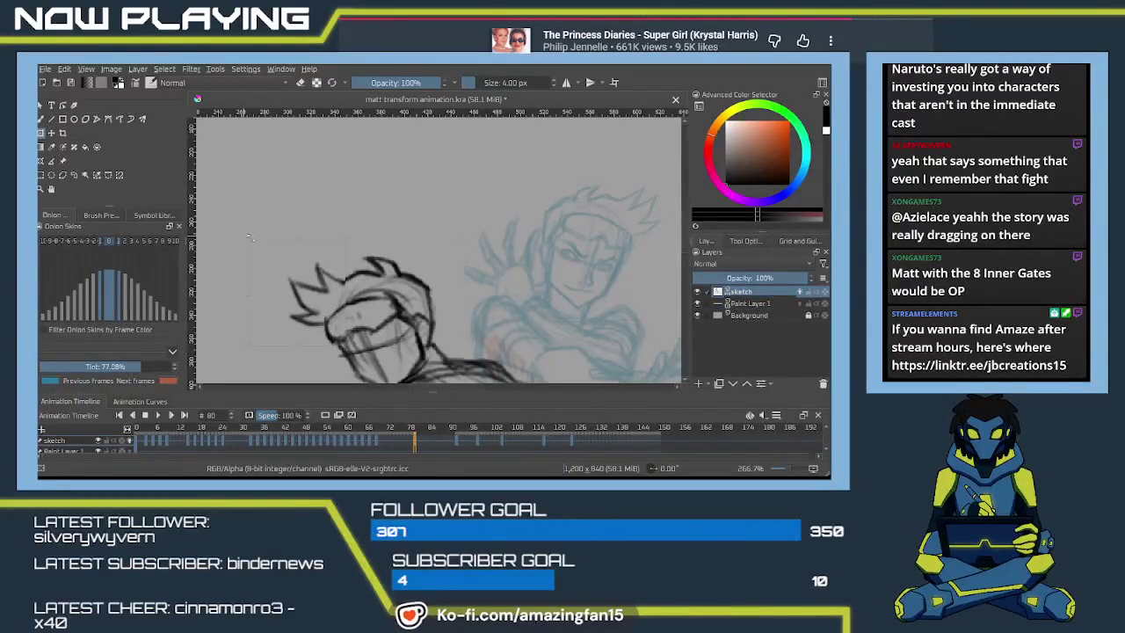
{"action": "left_click", "coordinate": [324, 292]}
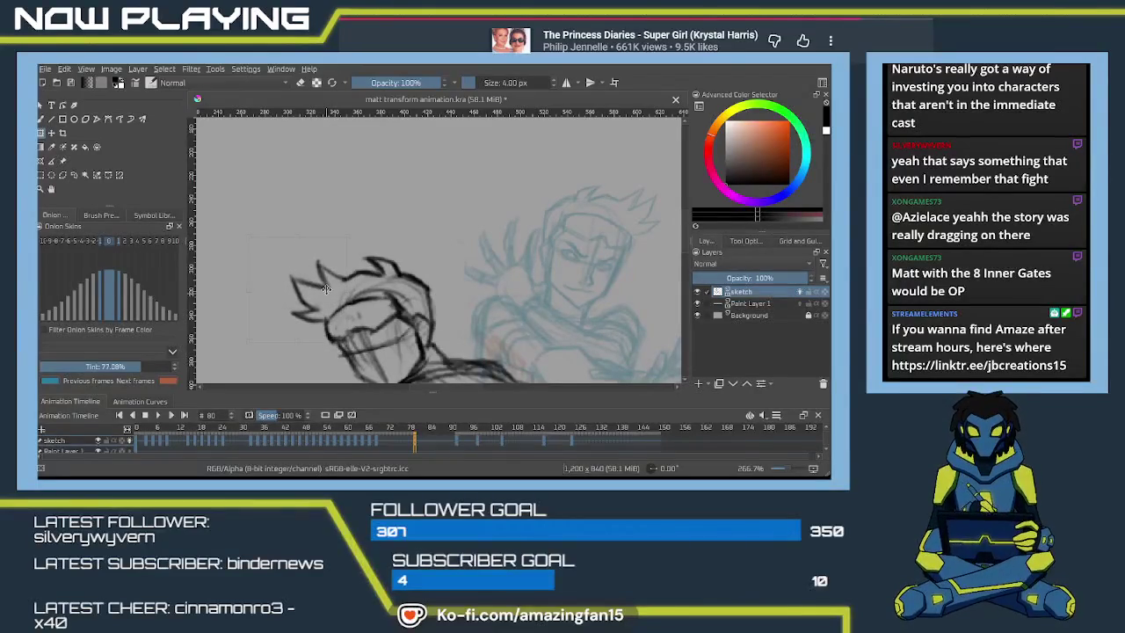
{"action": "key", "text": "Return"}
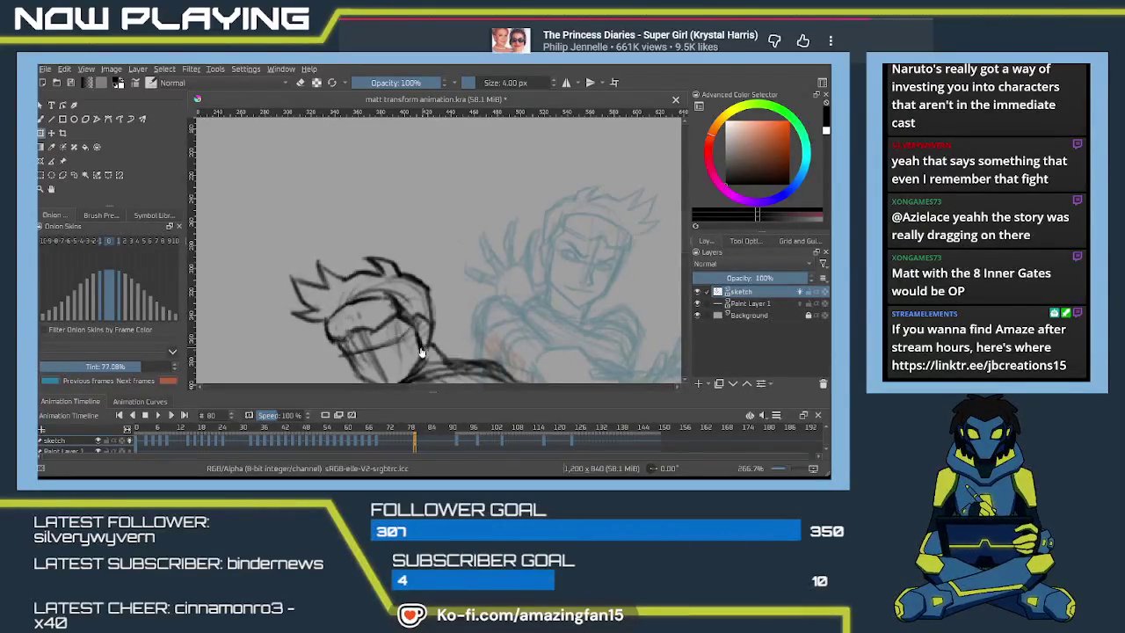
{"action": "key", "text": "ctrl+shift+a"}
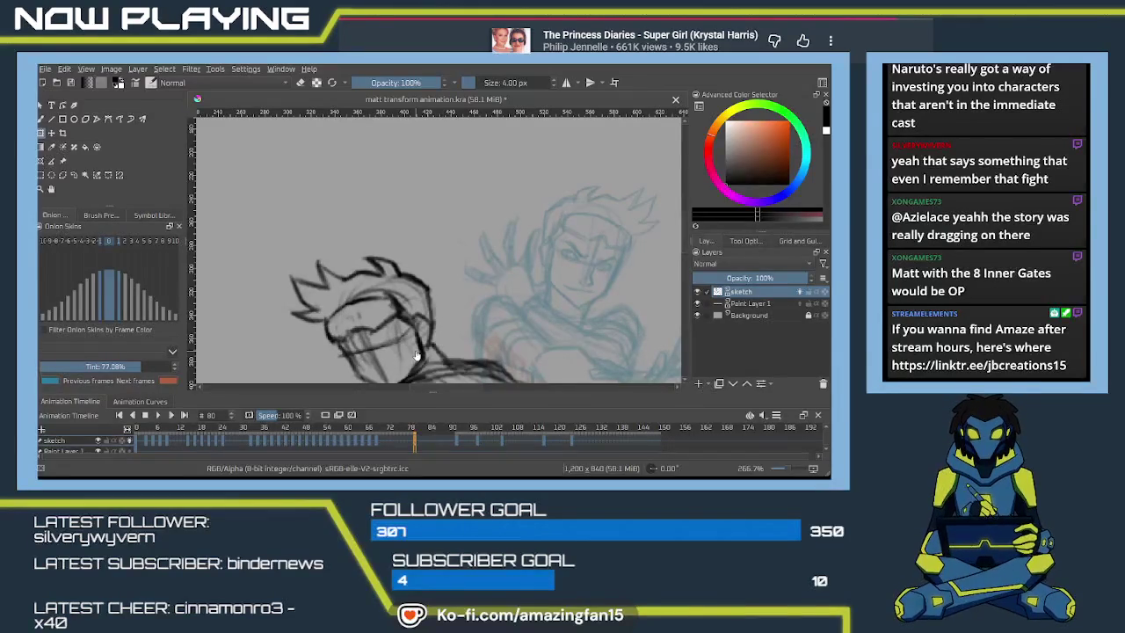
{"action": "scroll", "coordinate": [483, 278], "scroll_direction": "down", "scroll_amount": 1}
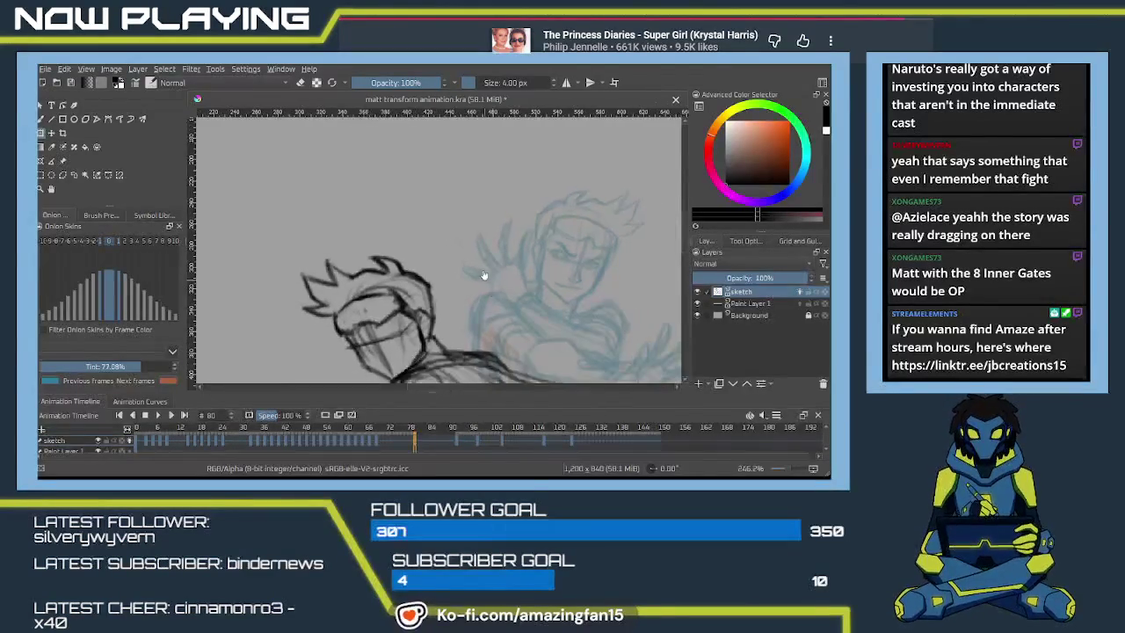
- Zoom out and back in to view the yellow-suited character and its lightning sprite reference
{"action": "scroll", "coordinate": [483, 277], "scroll_direction": "down", "scroll_amount": 2}
{"action": "scroll", "coordinate": [474, 227], "scroll_direction": "down", "scroll_amount": 2}
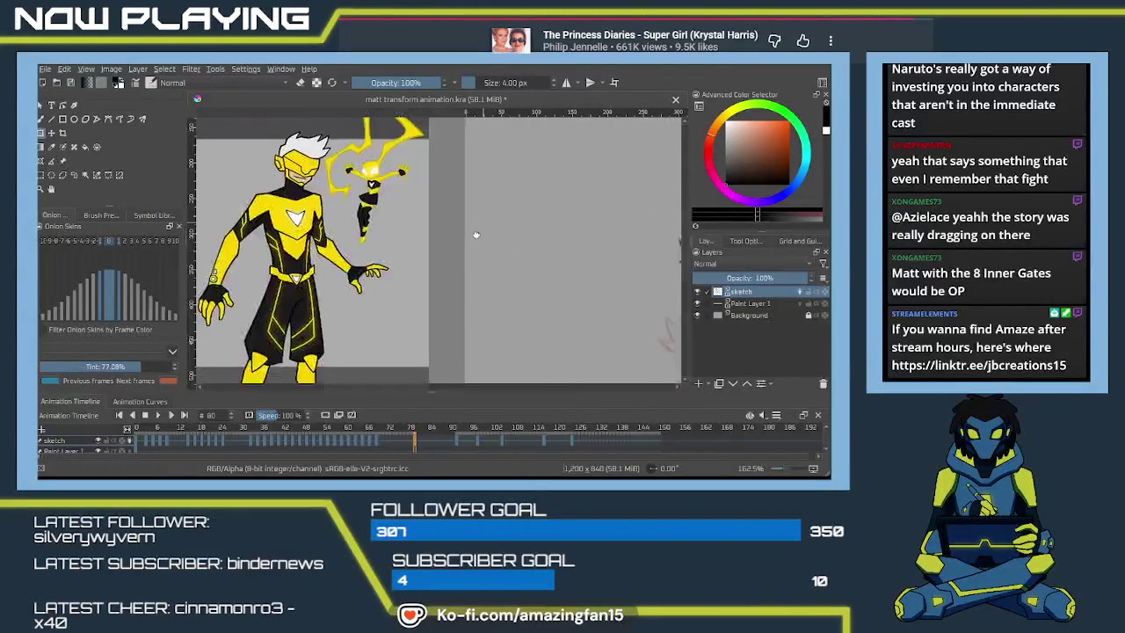
{"action": "scroll", "coordinate": [473, 228], "scroll_direction": "up", "scroll_amount": 2}
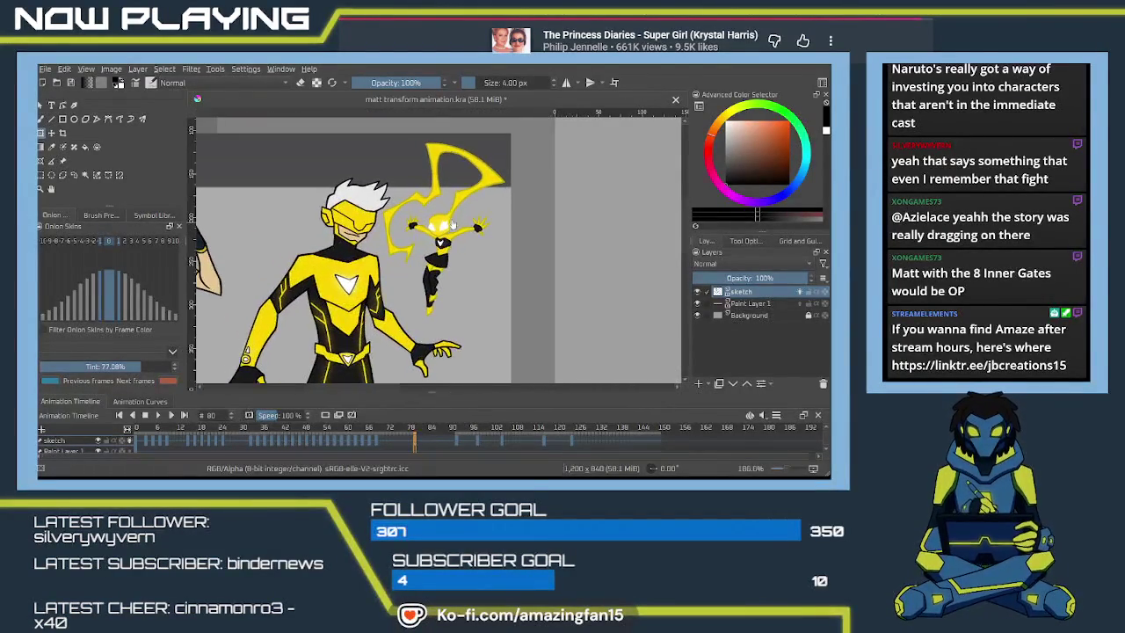
{"action": "scroll", "coordinate": [408, 213], "scroll_direction": "up", "scroll_amount": 1}
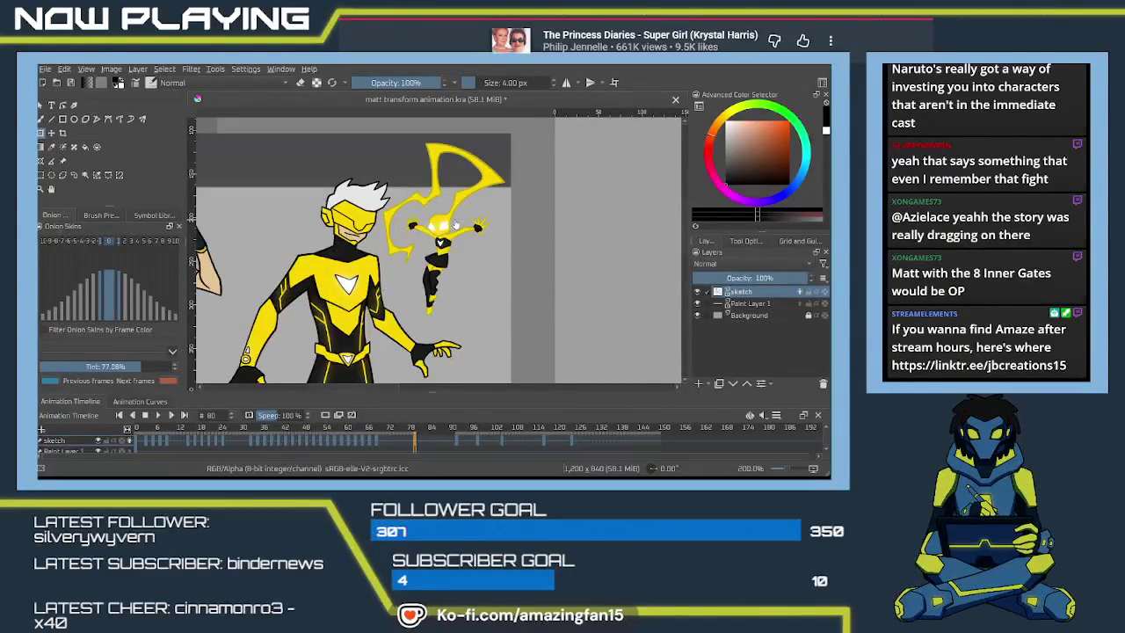
- Centre the sketched head and redraw a dark jaw line below the chin
{"action": "mouse_move", "coordinate": [554, 291]}
{"action": "left_mouse_down"}
{"action": "mouse_move", "coordinate": [453, 243]}
{"action": "mouse_move", "coordinate": [476, 236]}
{"action": "left_mouse_up"}
{"action": "scroll", "coordinate": [454, 202], "scroll_direction": "up", "scroll_amount": 1}
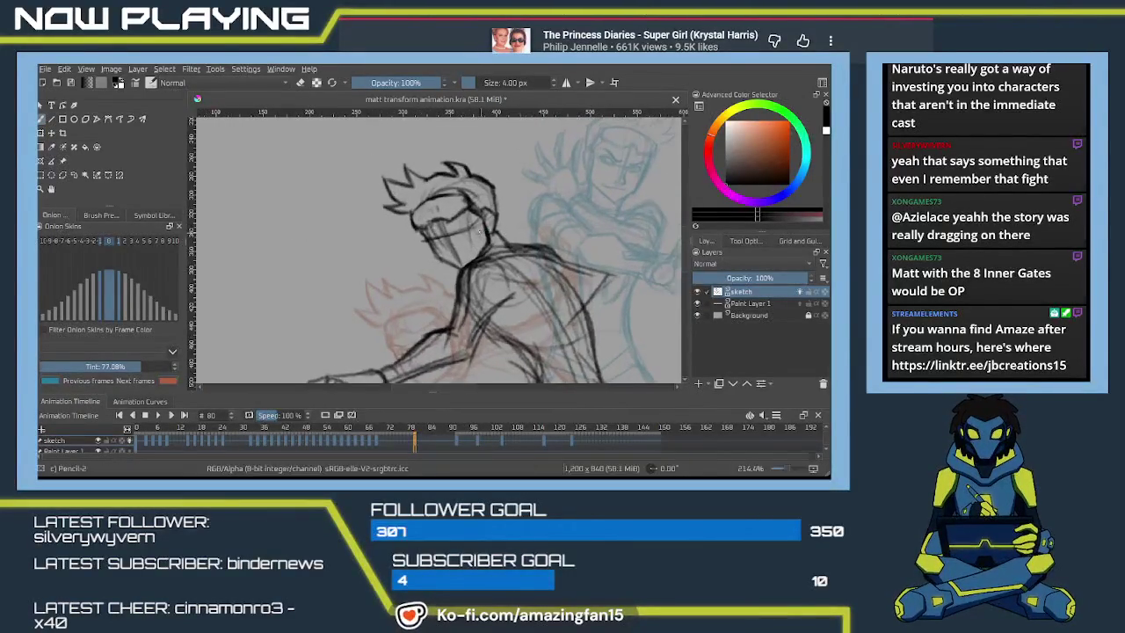
{"action": "scroll", "coordinate": [454, 202], "scroll_direction": "up", "scroll_amount": 1}
{"action": "scroll", "coordinate": [454, 202], "scroll_direction": "up", "scroll_amount": 2}
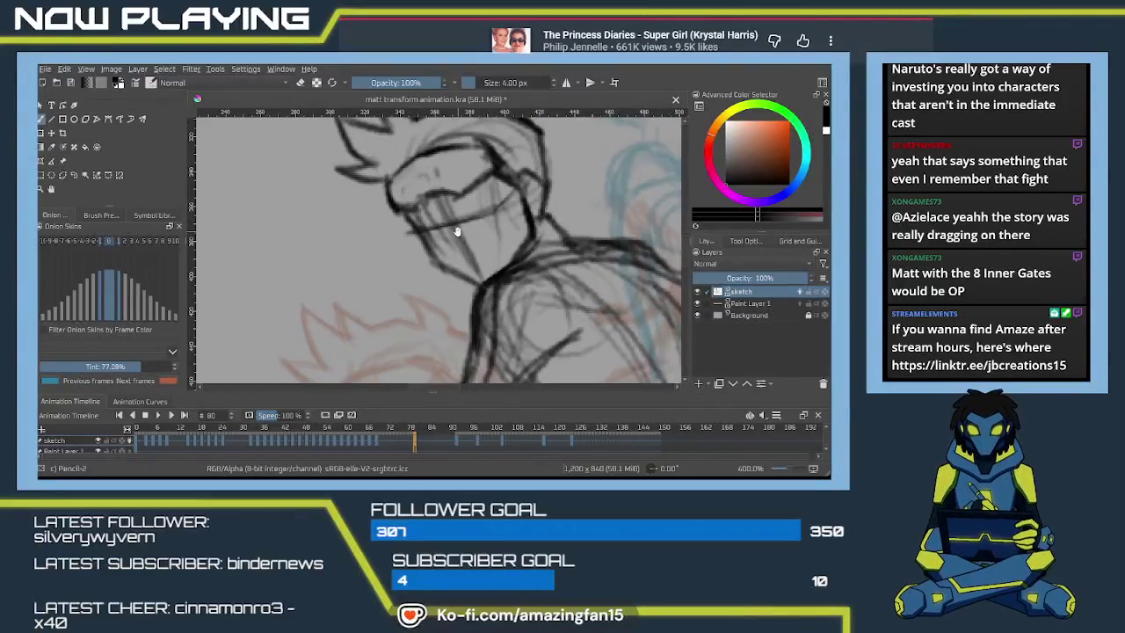
{"action": "left_click_drag", "start_coordinate": [457, 230], "coordinate": [405, 227]}
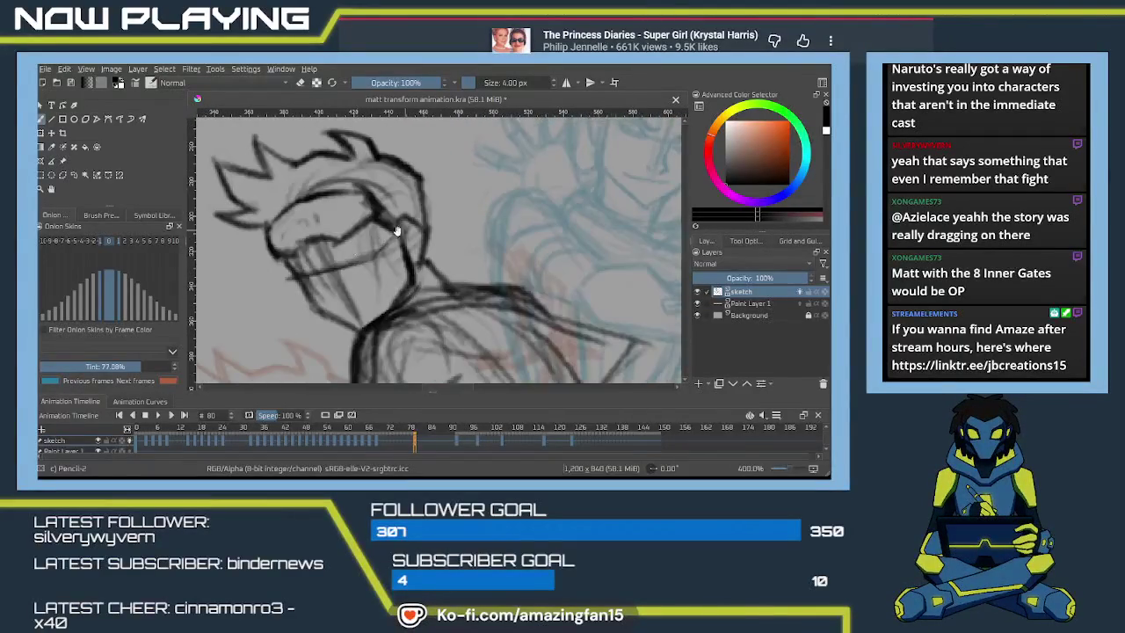
{"action": "left_click_drag", "start_coordinate": [319, 308], "coordinate": [288, 271]}
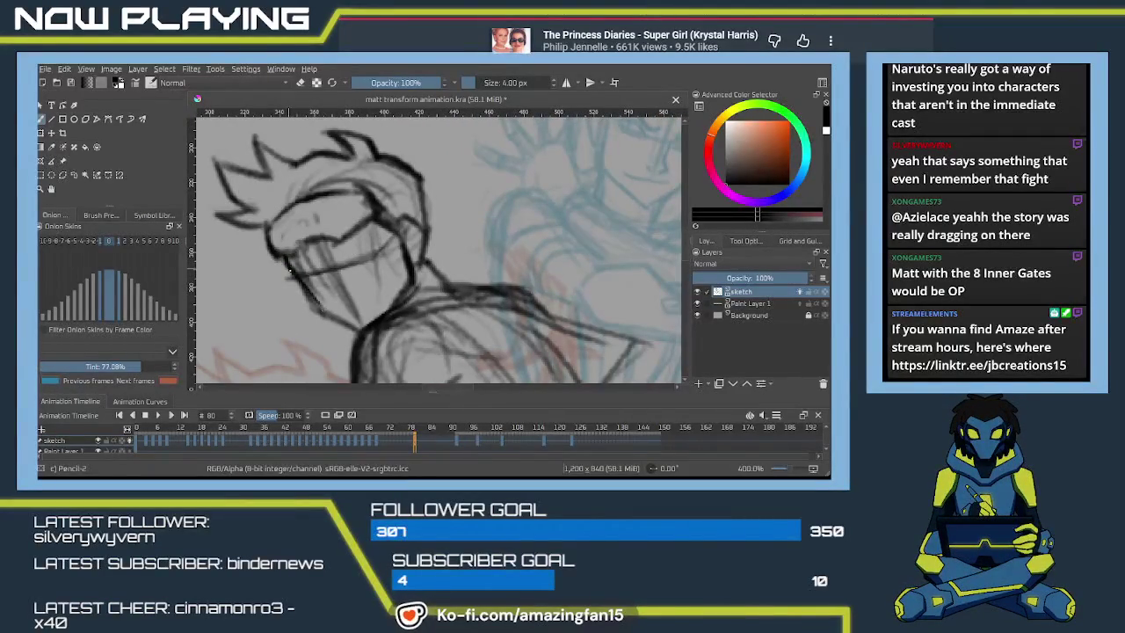
{"action": "key", "text": "ctrl+z"}
{"action": "key", "text": "ctrl+z"}
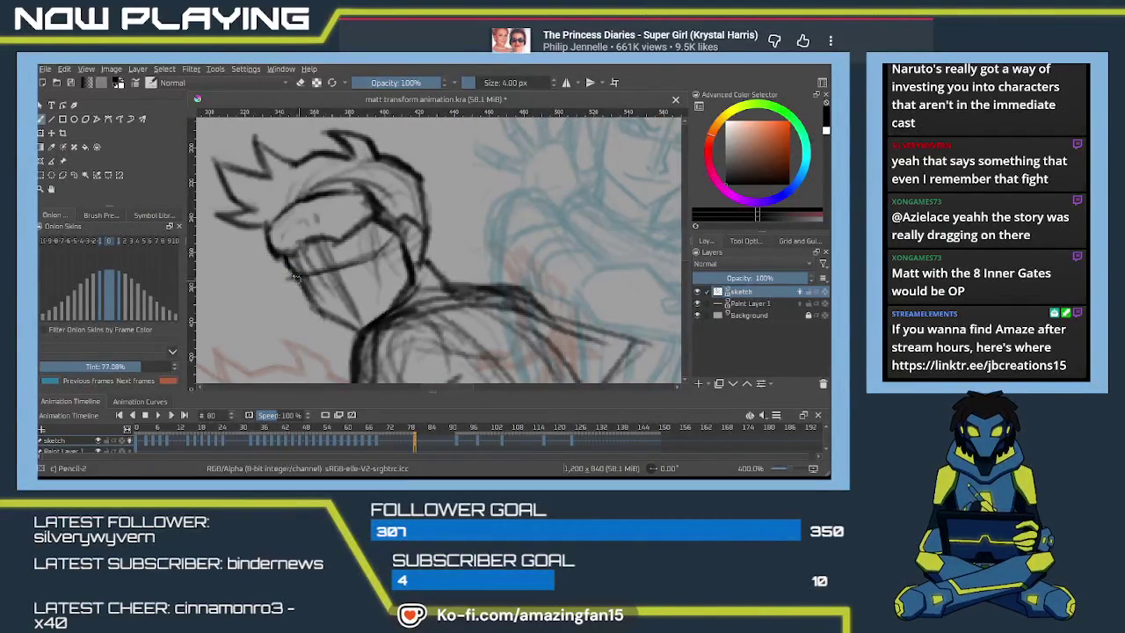
{"action": "mouse_move", "coordinate": [325, 316]}
{"action": "left_mouse_down"}
{"action": "mouse_move", "coordinate": [301, 282]}
{"action": "mouse_move", "coordinate": [356, 327]}
{"action": "left_mouse_up"}
{"action": "key", "text": "ctrl+z"}
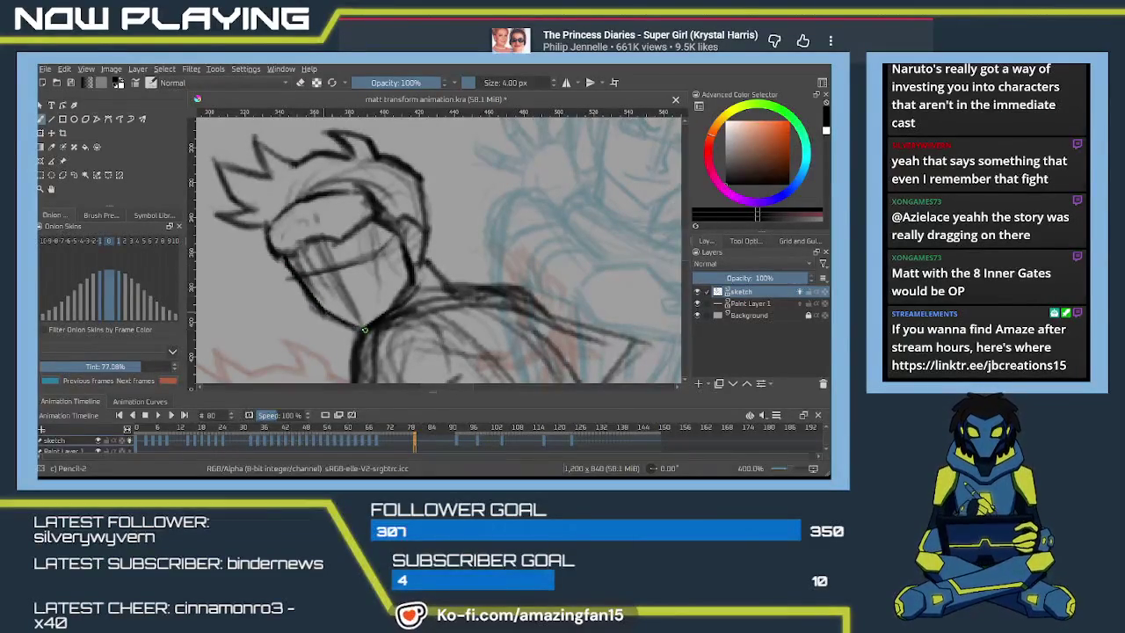
{"action": "left_click_drag", "start_coordinate": [296, 268], "coordinate": [318, 269]}
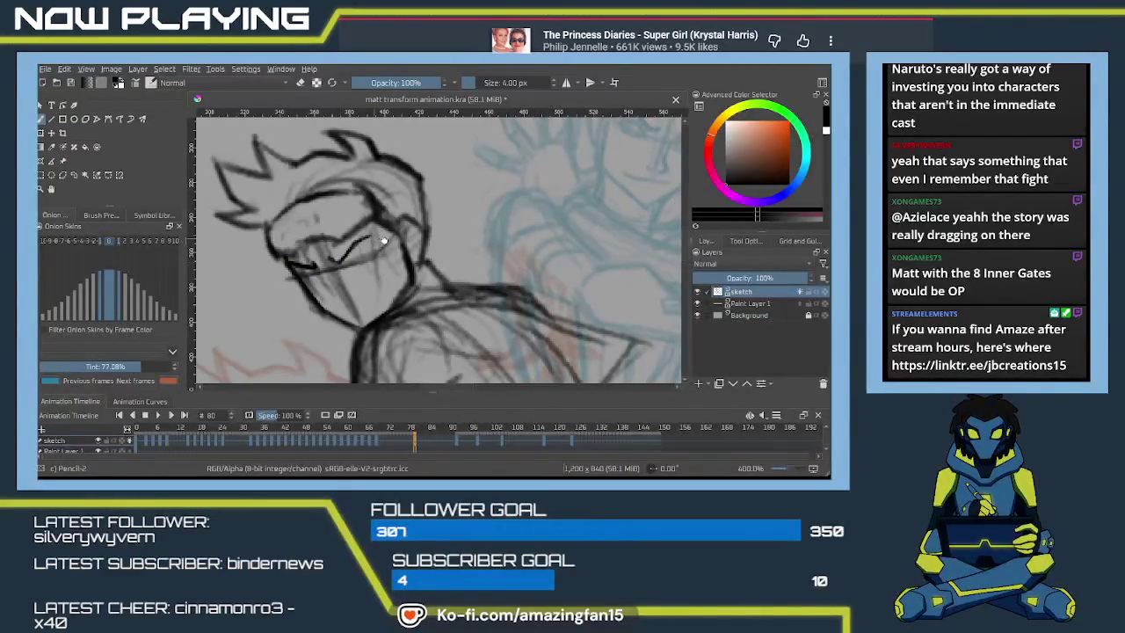
- Darken the marks near the mouth to give the face a smirk
{"action": "scroll", "coordinate": [326, 307], "scroll_direction": "down", "scroll_amount": 2}
{"action": "scroll", "coordinate": [326, 307], "scroll_direction": "up", "scroll_amount": 2}
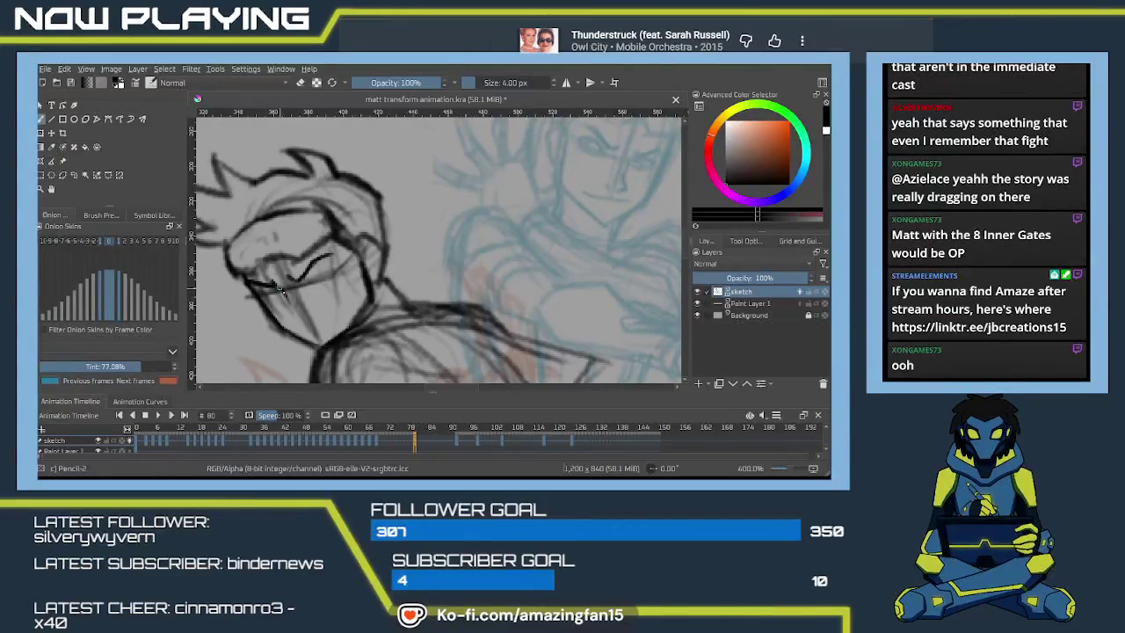
{"action": "left_click_drag", "start_coordinate": [293, 306], "coordinate": [291, 318]}
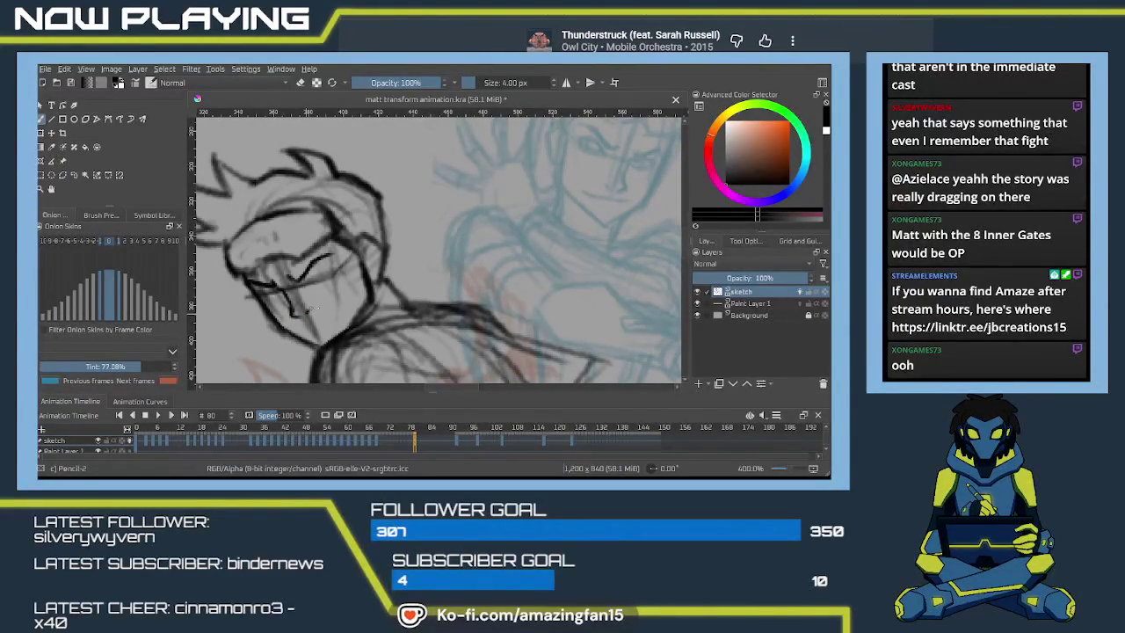
{"action": "mouse_move", "coordinate": [341, 307]}
{"action": "left_mouse_down"}
{"action": "mouse_move", "coordinate": [325, 319]}
{"action": "mouse_move", "coordinate": [352, 299]}
{"action": "mouse_move", "coordinate": [317, 270]}
{"action": "left_mouse_up"}
{"action": "key", "text": "ctrl+z"}
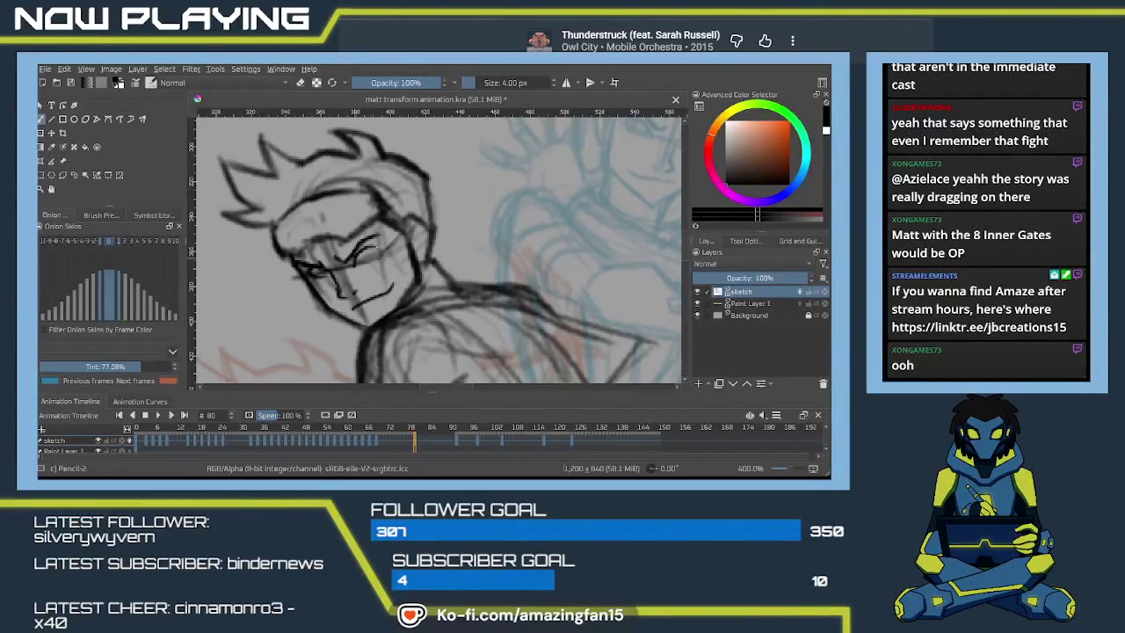
{"action": "mouse_move", "coordinate": [380, 254]}
{"action": "left_mouse_down"}
{"action": "mouse_move", "coordinate": [336, 285]}
{"action": "mouse_move", "coordinate": [360, 271]}
{"action": "left_mouse_up"}
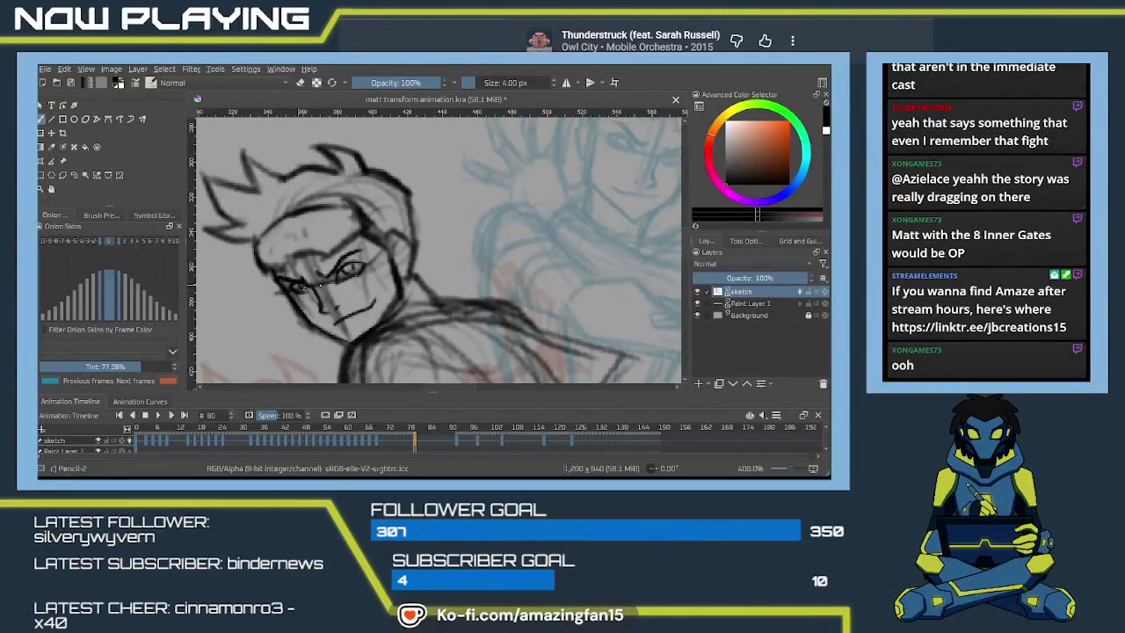
{"action": "mouse_move", "coordinate": [347, 334]}
{"action": "left_mouse_down"}
{"action": "mouse_move", "coordinate": [356, 207]}
{"action": "mouse_move", "coordinate": [416, 190]}
{"action": "left_mouse_up"}
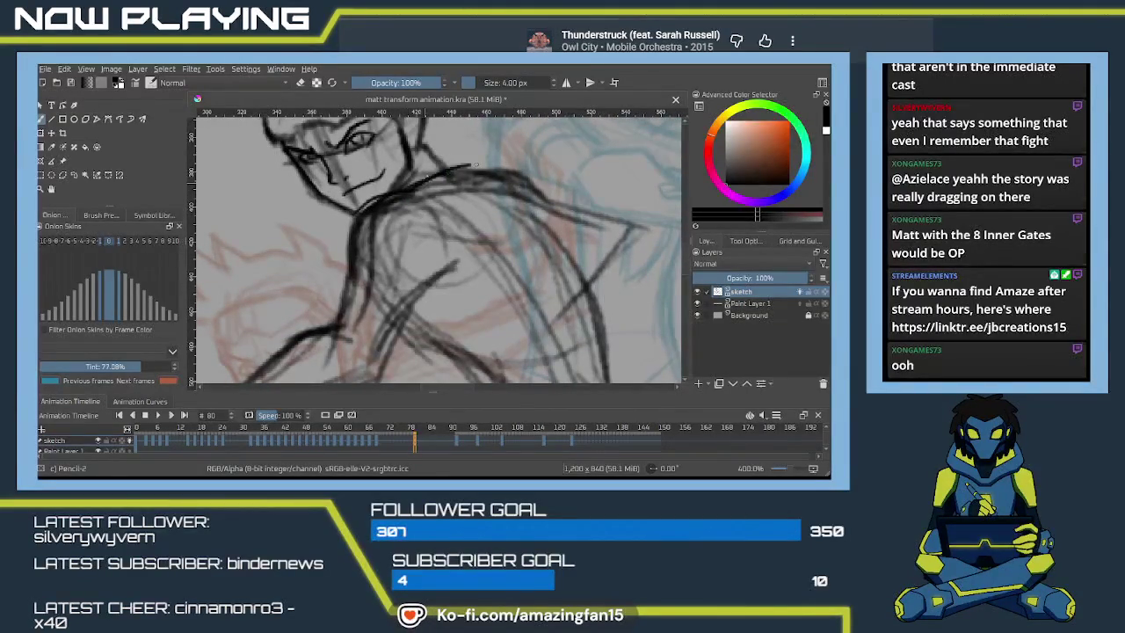
- Trace the shoulder and arm with bolder dark pencil lines over the lighter sketch
{"action": "key", "text": "ctrl+z"}
{"action": "left_click_drag", "start_coordinate": [497, 182], "coordinate": [537, 190]}
{"action": "left_click_drag", "start_coordinate": [479, 169], "coordinate": [626, 226]}
{"action": "mouse_move", "coordinate": [534, 197]}
{"action": "left_mouse_down"}
{"action": "mouse_move", "coordinate": [595, 270]}
{"action": "mouse_move", "coordinate": [668, 176]}
{"action": "left_mouse_up"}
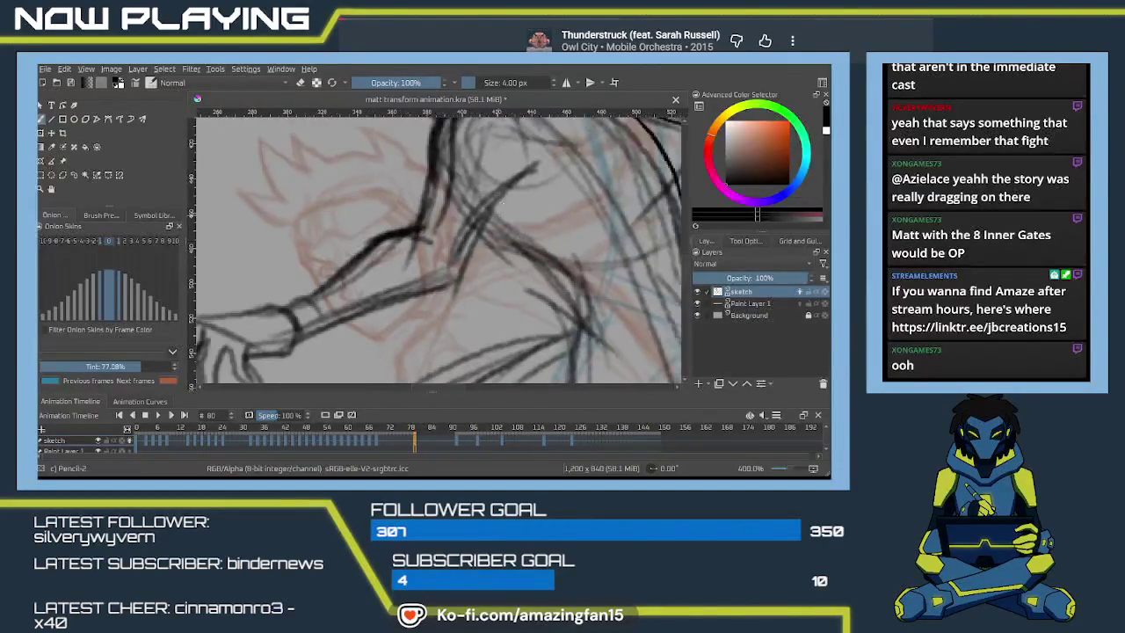
{"action": "mouse_move", "coordinate": [532, 164]}
{"action": "left_mouse_down"}
{"action": "mouse_move", "coordinate": [457, 262]}
{"action": "mouse_move", "coordinate": [446, 222]}
{"action": "left_mouse_up"}
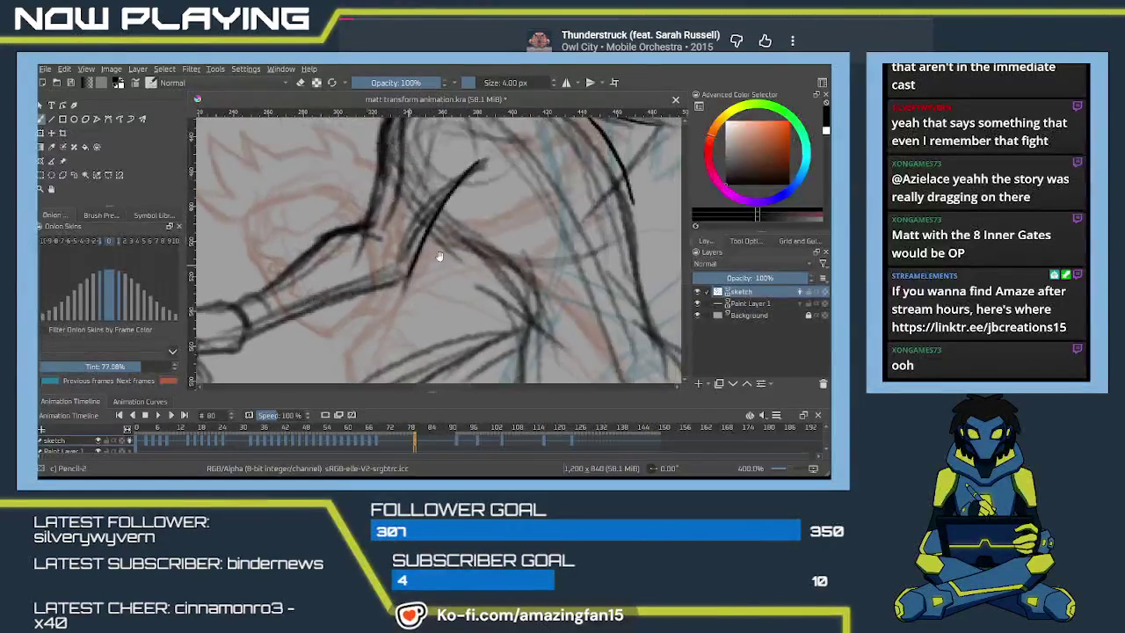
{"action": "key", "text": "ctrl+z"}
{"action": "left_click_drag", "start_coordinate": [385, 174], "coordinate": [480, 252]}
{"action": "key", "text": "ctrl+z"}
{"action": "mouse_move", "coordinate": [464, 214]}
{"action": "left_mouse_down"}
{"action": "mouse_move", "coordinate": [479, 282]}
{"action": "mouse_move", "coordinate": [514, 196]}
{"action": "left_mouse_up"}
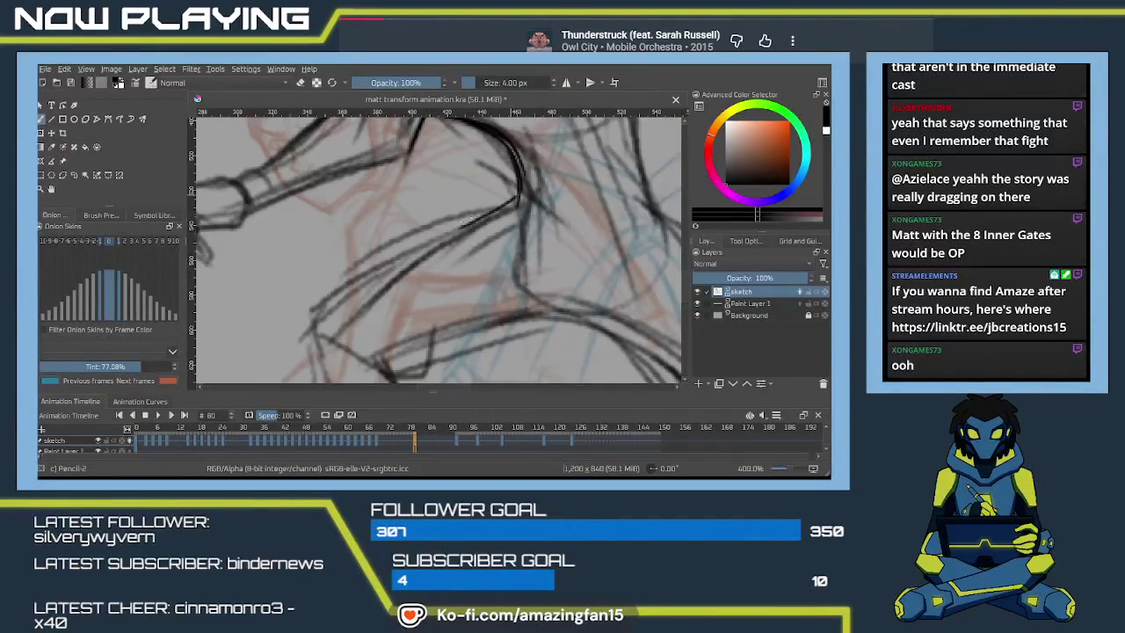
{"action": "mouse_move", "coordinate": [515, 201]}
{"action": "left_mouse_down"}
{"action": "mouse_move", "coordinate": [475, 304]}
{"action": "mouse_move", "coordinate": [473, 210]}
{"action": "mouse_move", "coordinate": [431, 244]}
{"action": "mouse_move", "coordinate": [467, 239]}
{"action": "left_mouse_up"}
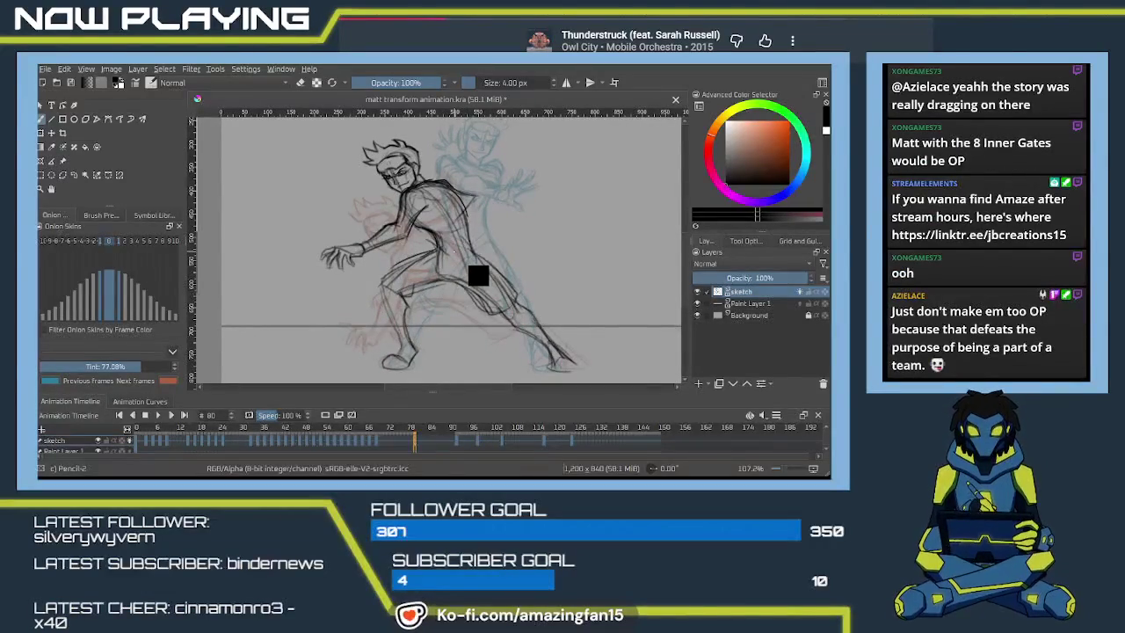
- Save the animation file, then flip between frame 80 and the previous frame to check the motion
{"action": "key", "text": "ctrl+s"}
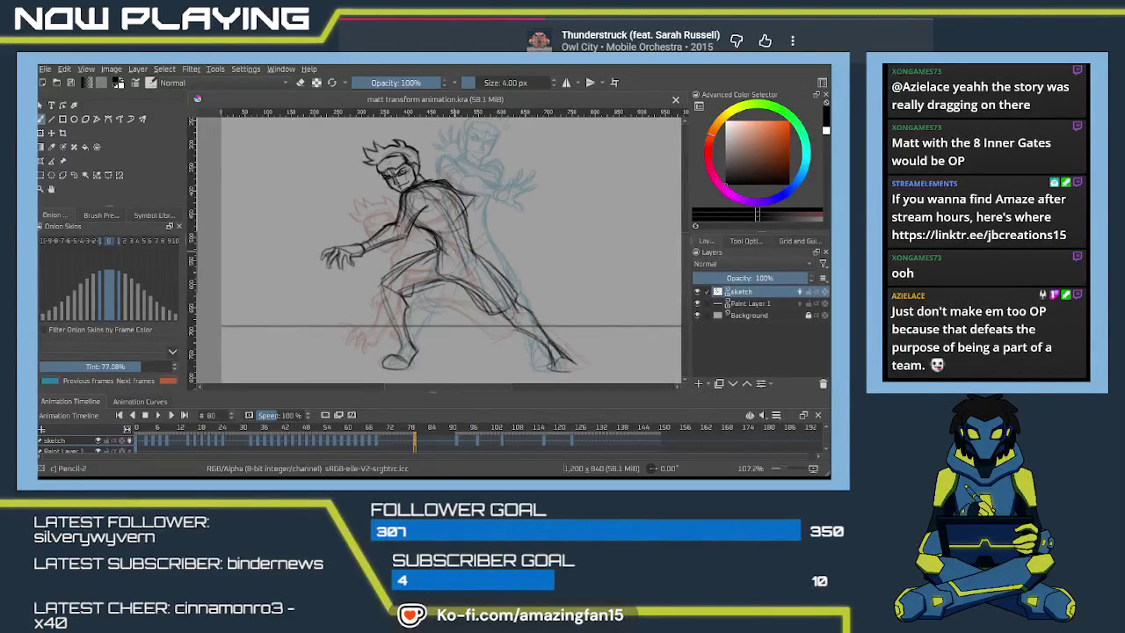
{"action": "key", "text": "Left"}
{"action": "key", "text": "Right"}
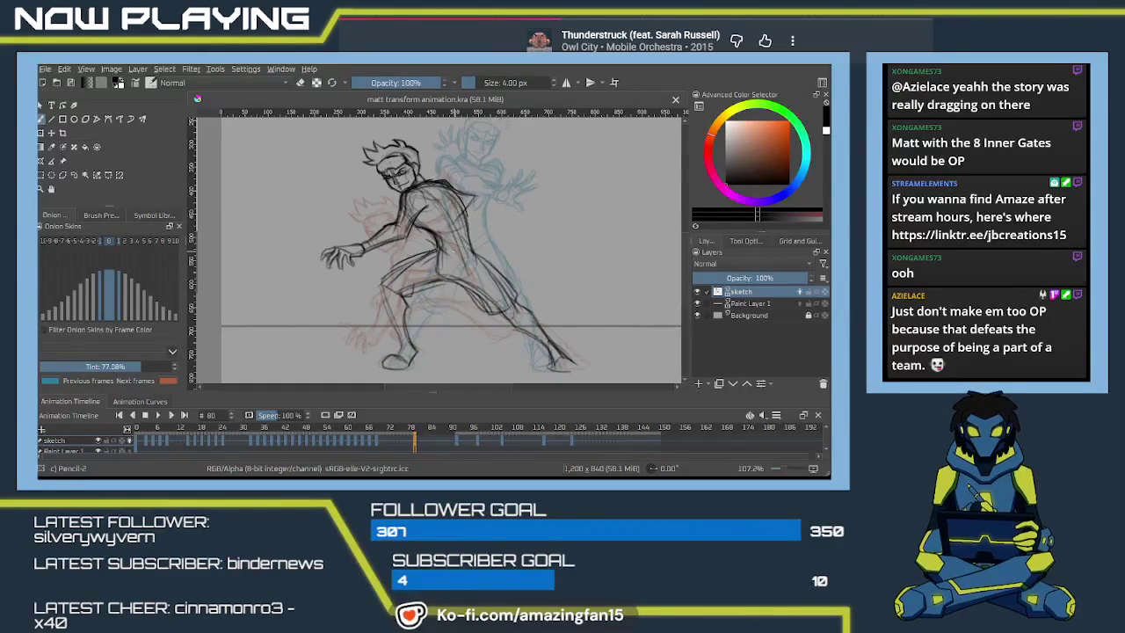
{"action": "key", "text": "Left"}
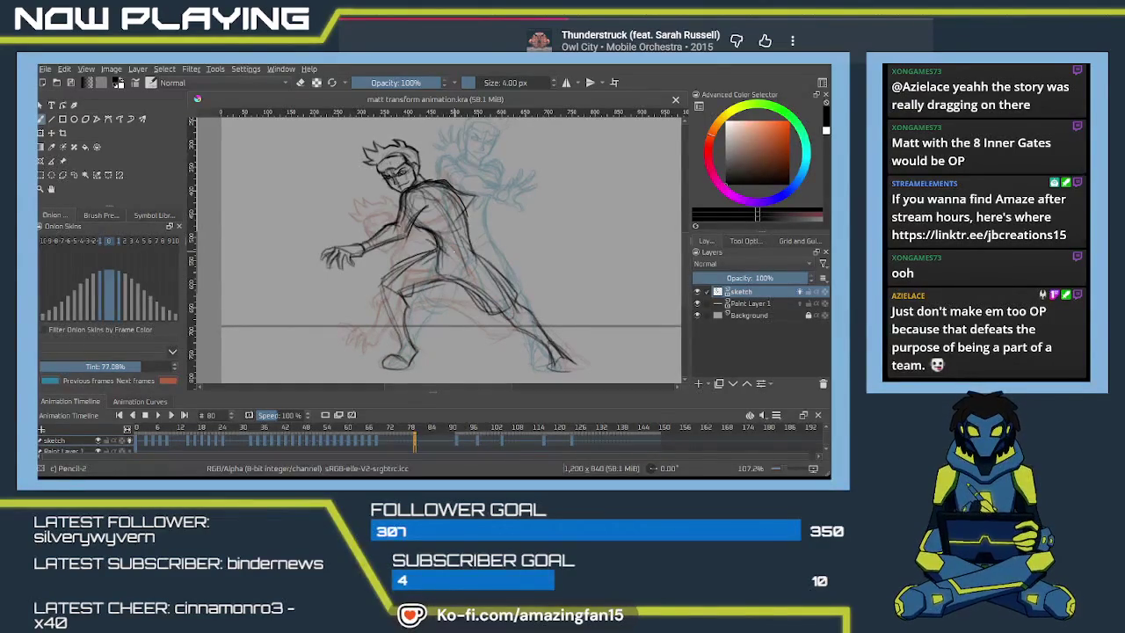
{"action": "key", "text": "Right"}
{"action": "key", "text": "Left"}
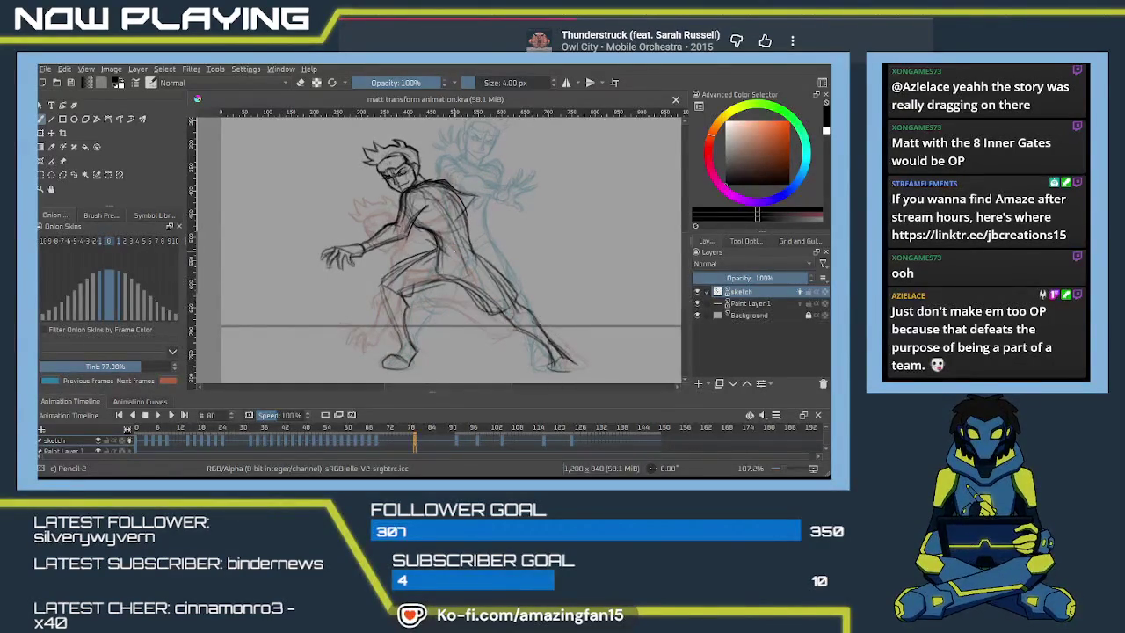
{"action": "key", "text": "Right"}
{"action": "key", "text": "Left"}
{"action": "key", "text": "Right"}
{"action": "key", "text": "Left"}
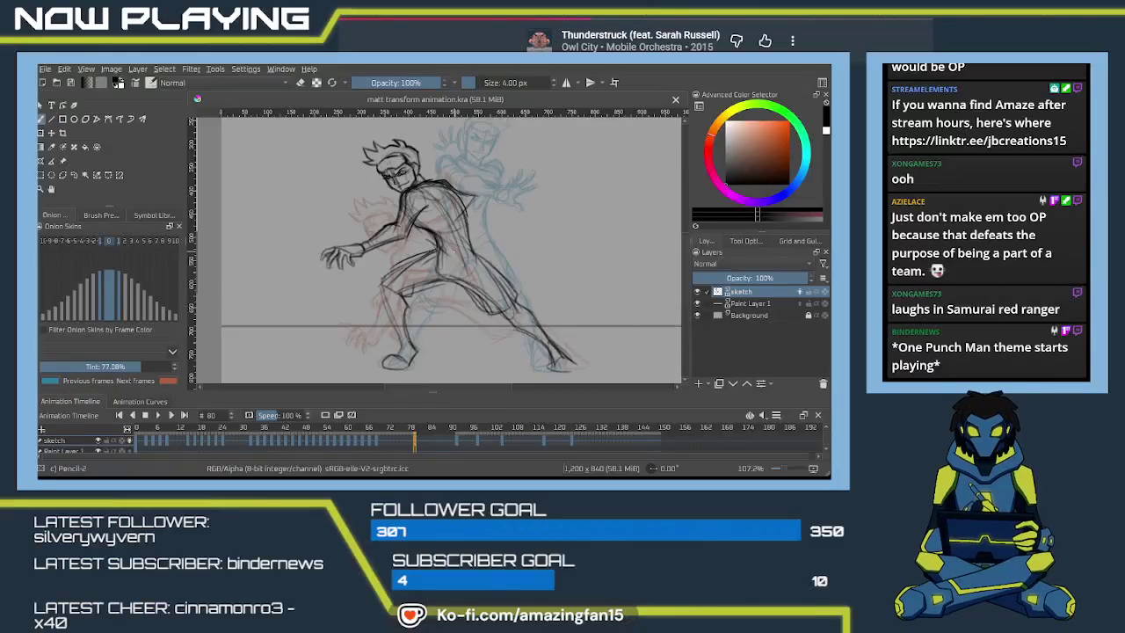
{"action": "key", "text": "Right"}
{"action": "key", "text": "Left"}
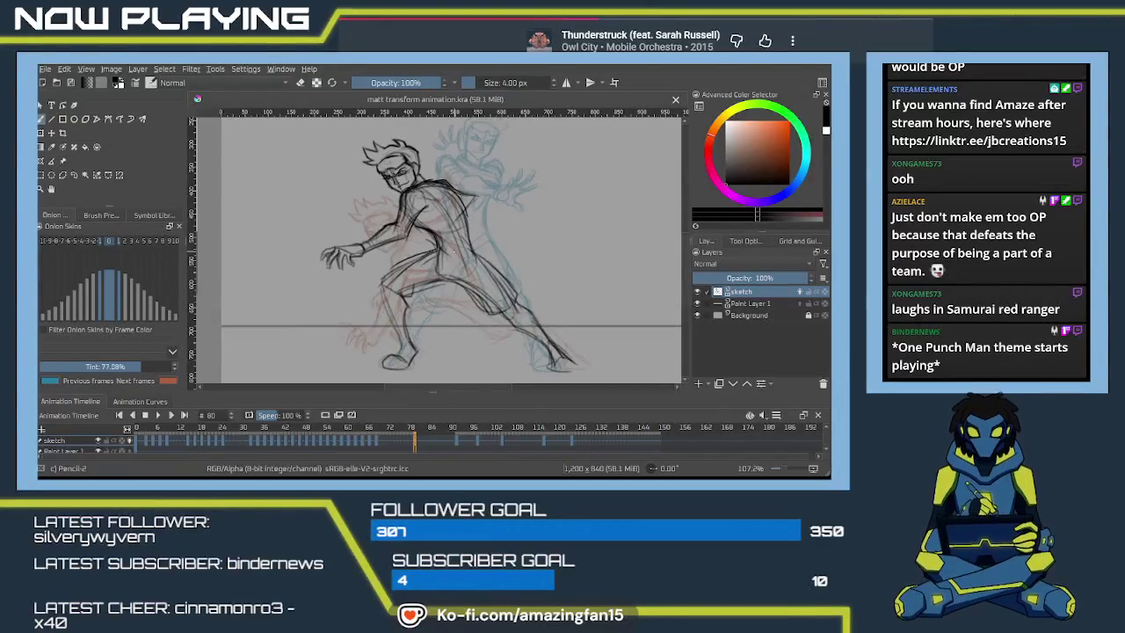
{"action": "key", "text": "Right"}
{"action": "key", "text": "Left"}
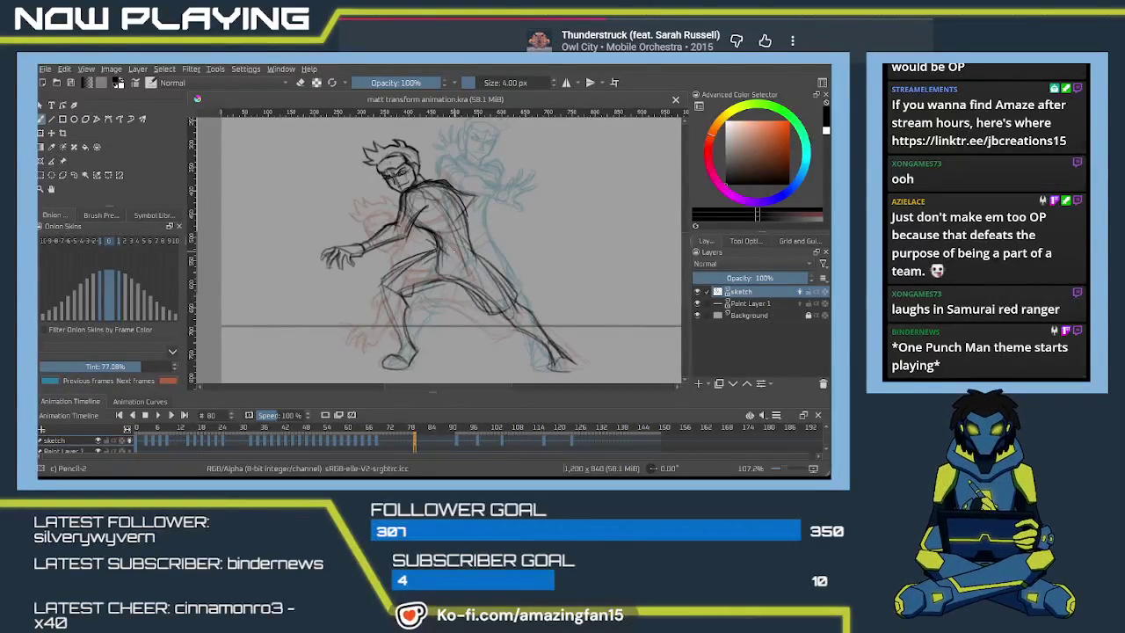
{"action": "key", "text": "Right"}
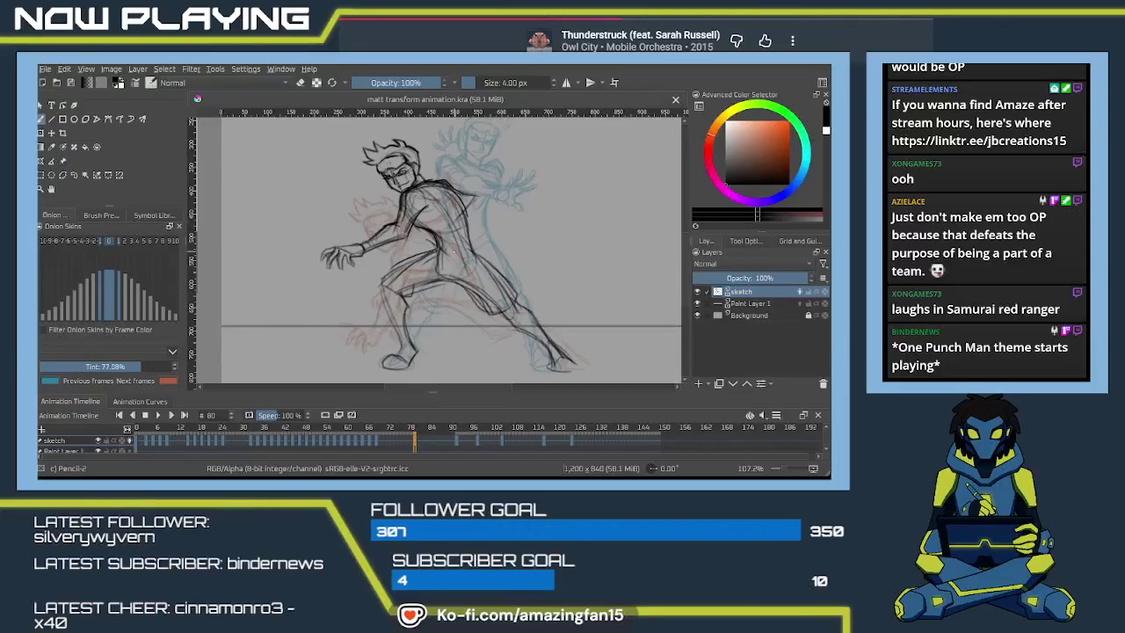
{"action": "key", "text": "Left"}
{"action": "key", "text": "Right"}
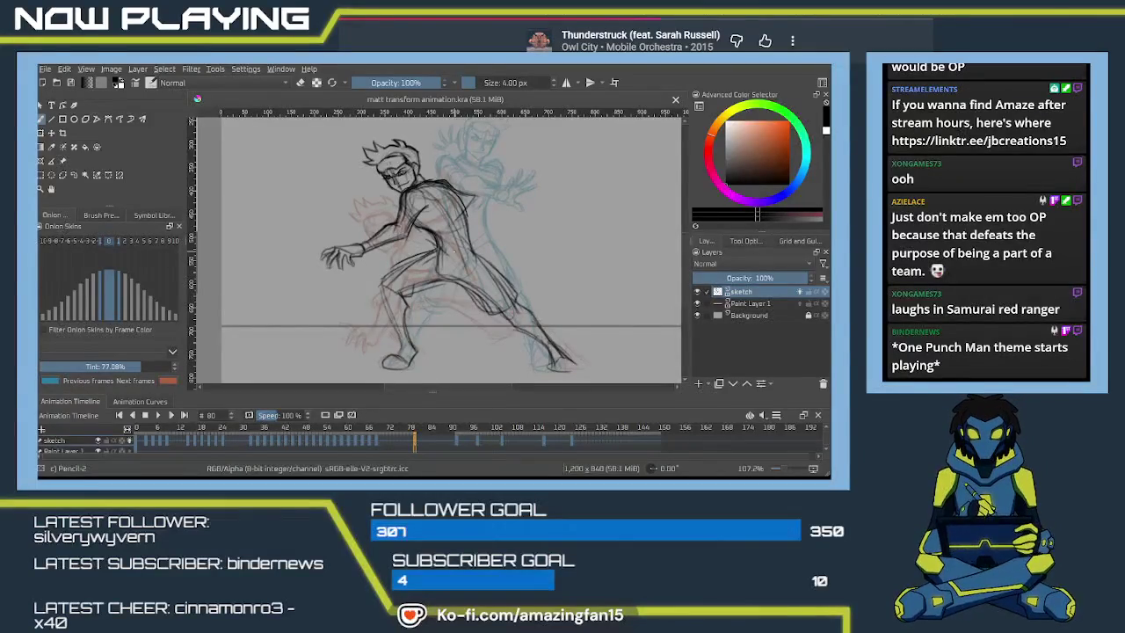
{"action": "scroll", "coordinate": [495, 249], "scroll_direction": "down", "scroll_amount": 1}
{"action": "scroll", "coordinate": [494, 249], "scroll_direction": "down", "scroll_amount": 1}
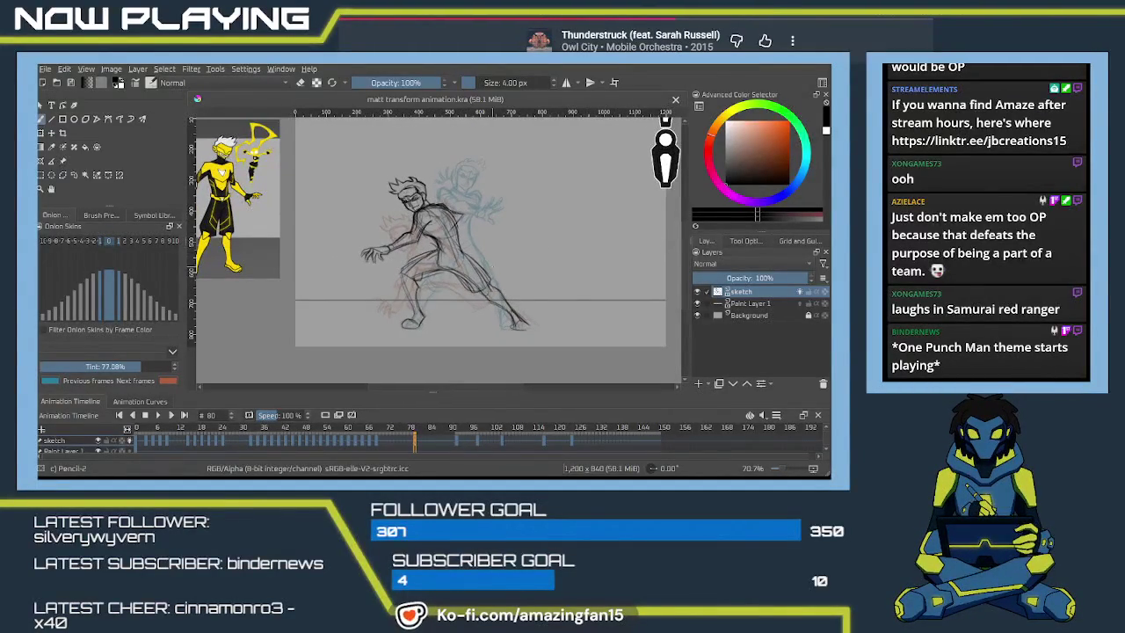
{"action": "left_click_drag", "start_coordinate": [516, 269], "coordinate": [469, 304]}
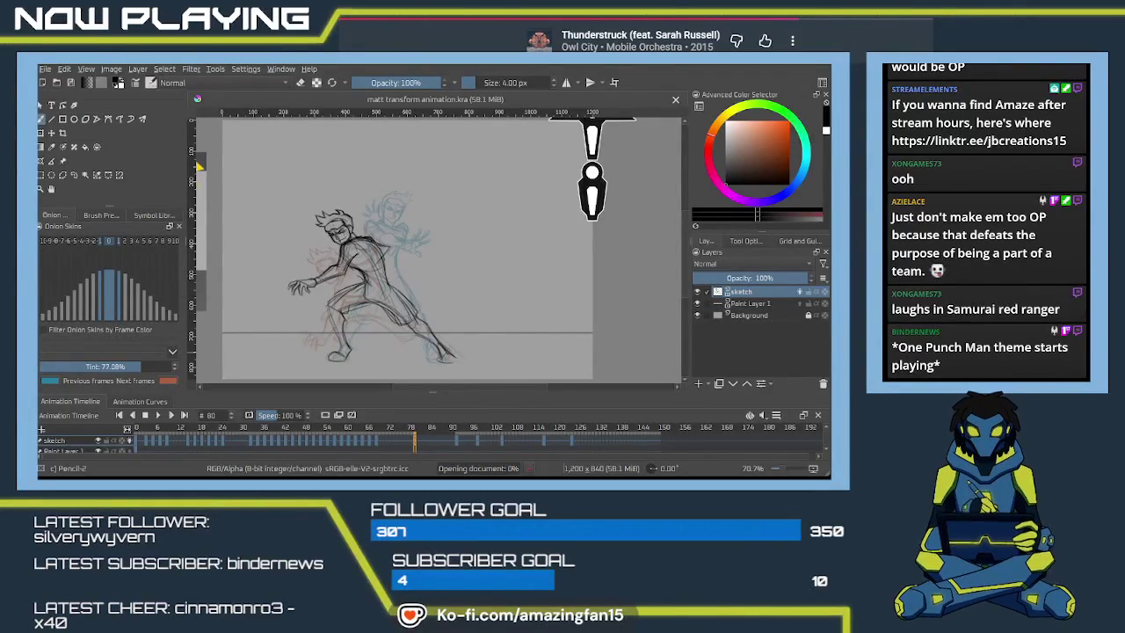
- Shrink the pasted character sheet and place it to the upper right of the frame 80 sketch
{"action": "scroll", "coordinate": [410, 255], "scroll_direction": "down", "scroll_amount": 1}
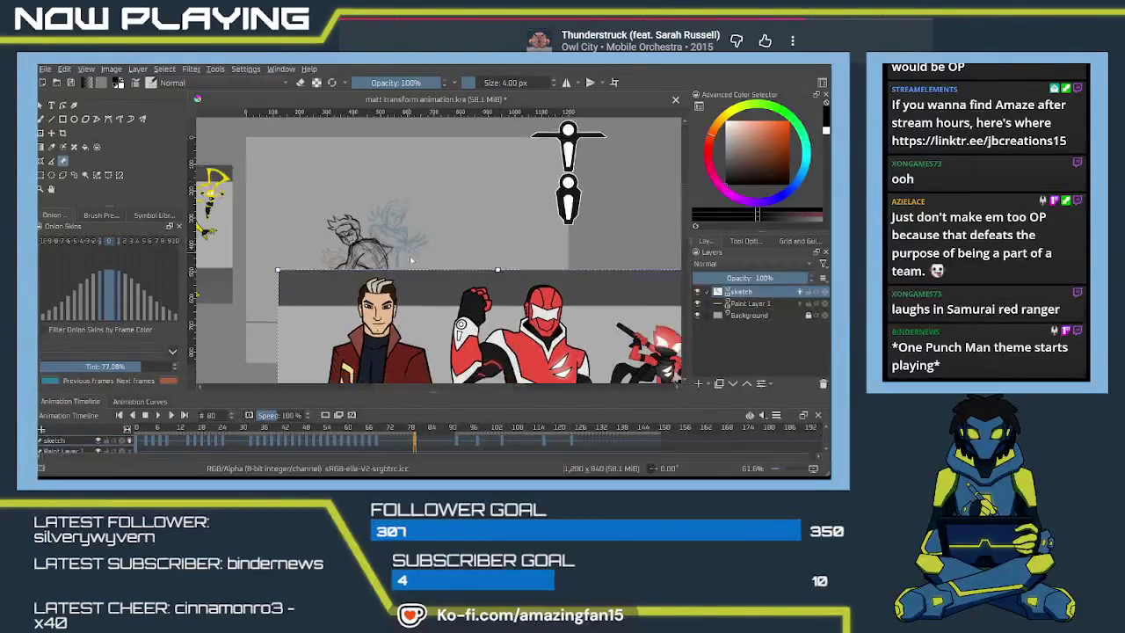
{"action": "scroll", "coordinate": [369, 273], "scroll_direction": "down", "scroll_amount": 1}
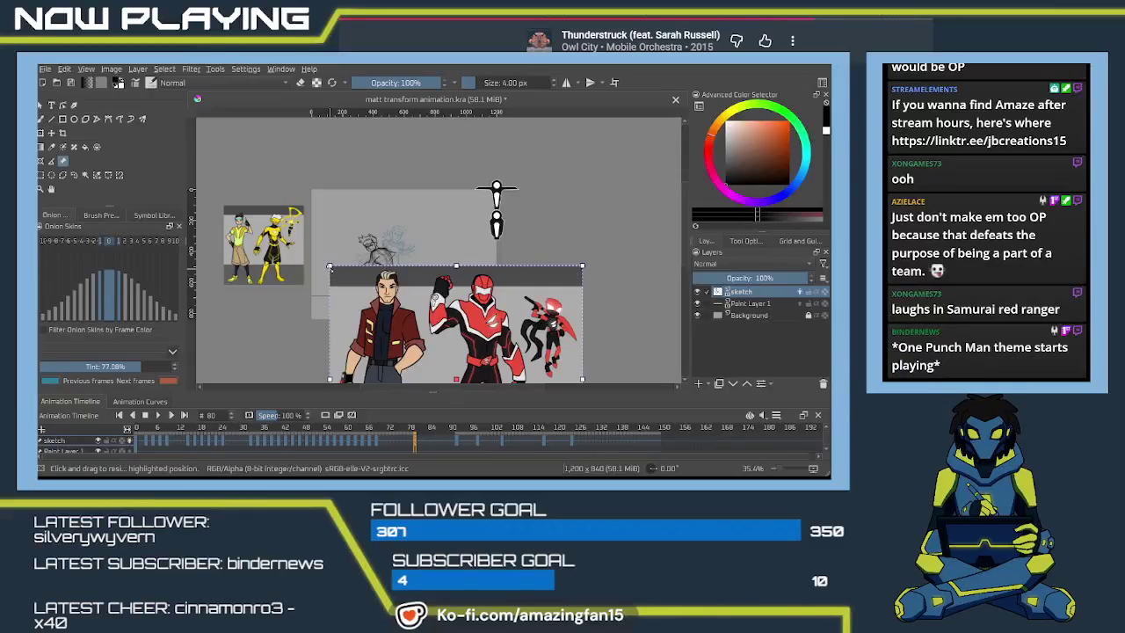
{"action": "left_click_drag", "start_coordinate": [329, 265], "coordinate": [381, 312]}
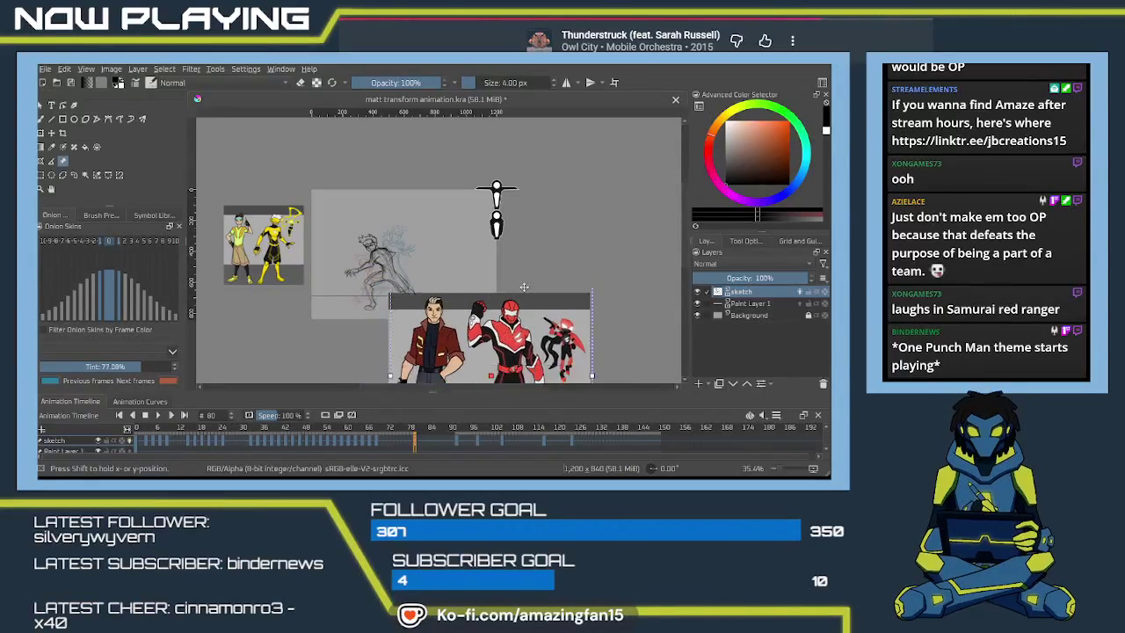
{"action": "left_click_drag", "start_coordinate": [482, 352], "coordinate": [576, 201]}
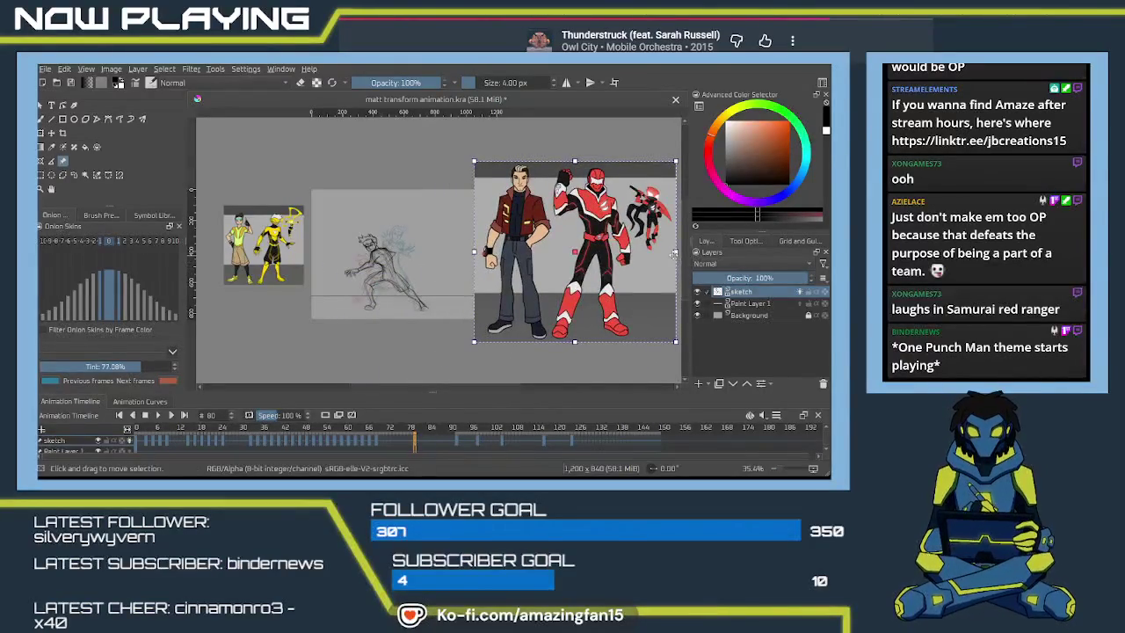
{"action": "left_click_drag", "start_coordinate": [676, 342], "coordinate": [615, 315]}
{"action": "left_click_drag", "start_coordinate": [508, 268], "coordinate": [533, 274]}
{"action": "scroll", "coordinate": [531, 275], "scroll_direction": "up", "scroll_amount": 1}
{"action": "scroll", "coordinate": [532, 275], "scroll_direction": "up", "scroll_amount": 1}
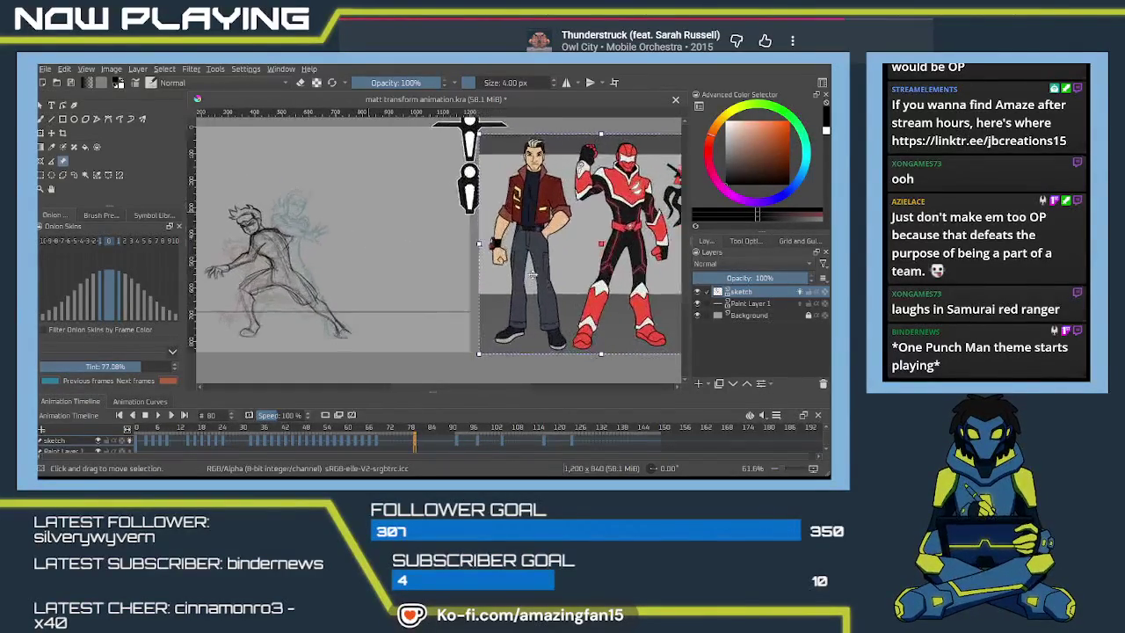
{"action": "scroll", "coordinate": [526, 268], "scroll_direction": "up", "scroll_amount": 1}
{"action": "scroll", "coordinate": [519, 260], "scroll_direction": "up", "scroll_amount": 1}
{"action": "left_click_drag", "start_coordinate": [519, 260], "coordinate": [521, 261]}
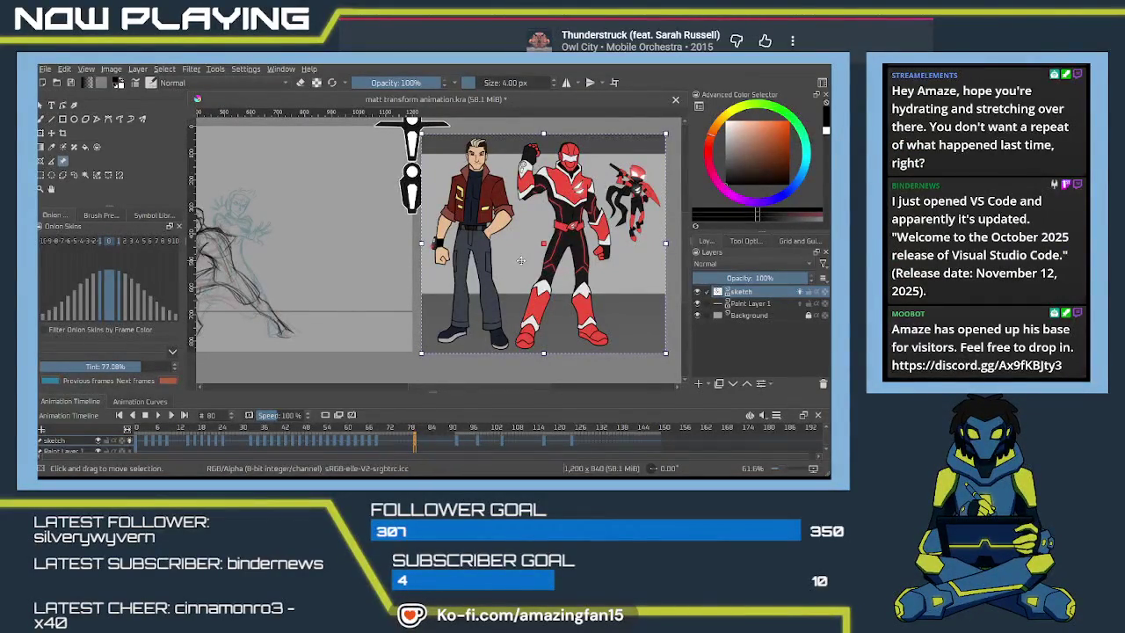
- Zoom in on the character's head on frame 80
{"action": "scroll", "coordinate": [494, 271], "scroll_direction": "left", "scroll_amount": 3}
{"action": "scroll", "coordinate": [495, 270], "scroll_direction": "left", "scroll_amount": 3}
{"action": "scroll", "coordinate": [471, 288], "scroll_direction": "left", "scroll_amount": 3}
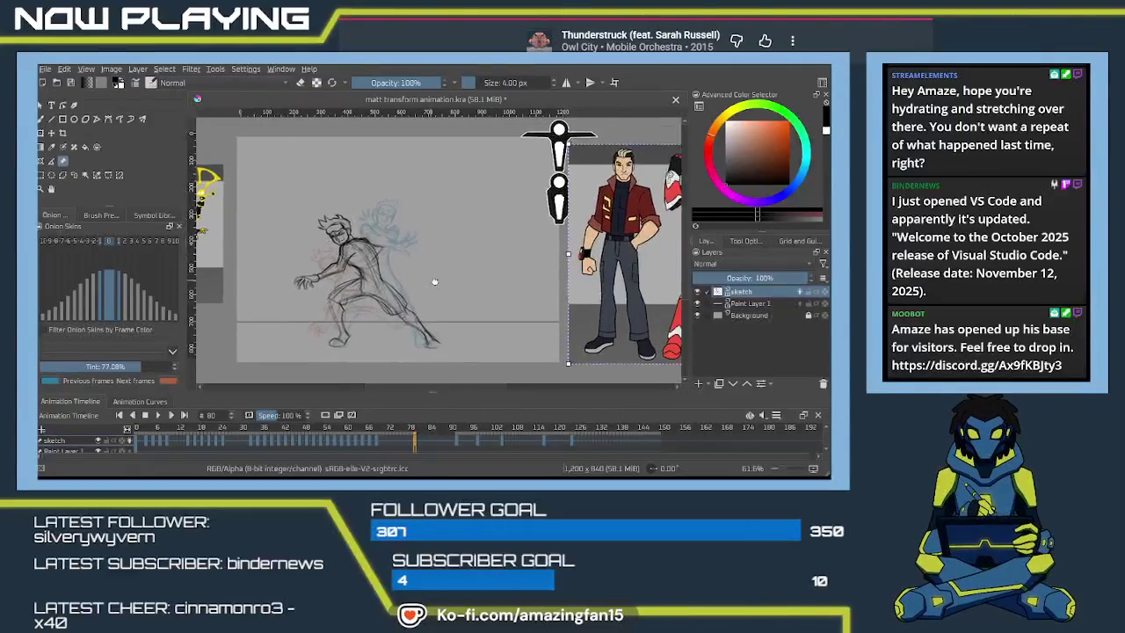
{"action": "scroll", "coordinate": [471, 288], "scroll_direction": "left", "scroll_amount": 2}
{"action": "scroll", "coordinate": [465, 282], "scroll_direction": "left", "scroll_amount": 2}
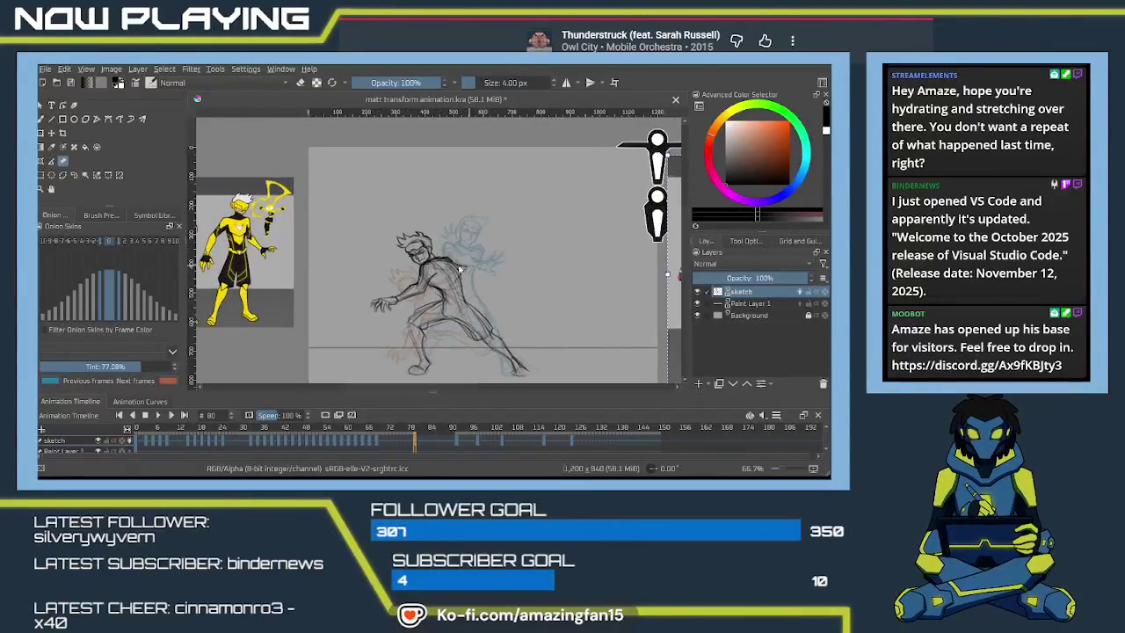
{"action": "scroll", "coordinate": [453, 272], "scroll_direction": "up", "scroll_amount": 2}
{"action": "scroll", "coordinate": [453, 272], "scroll_direction": "up", "scroll_amount": 2}
{"action": "scroll", "coordinate": [451, 277], "scroll_direction": "up", "scroll_amount": 2}
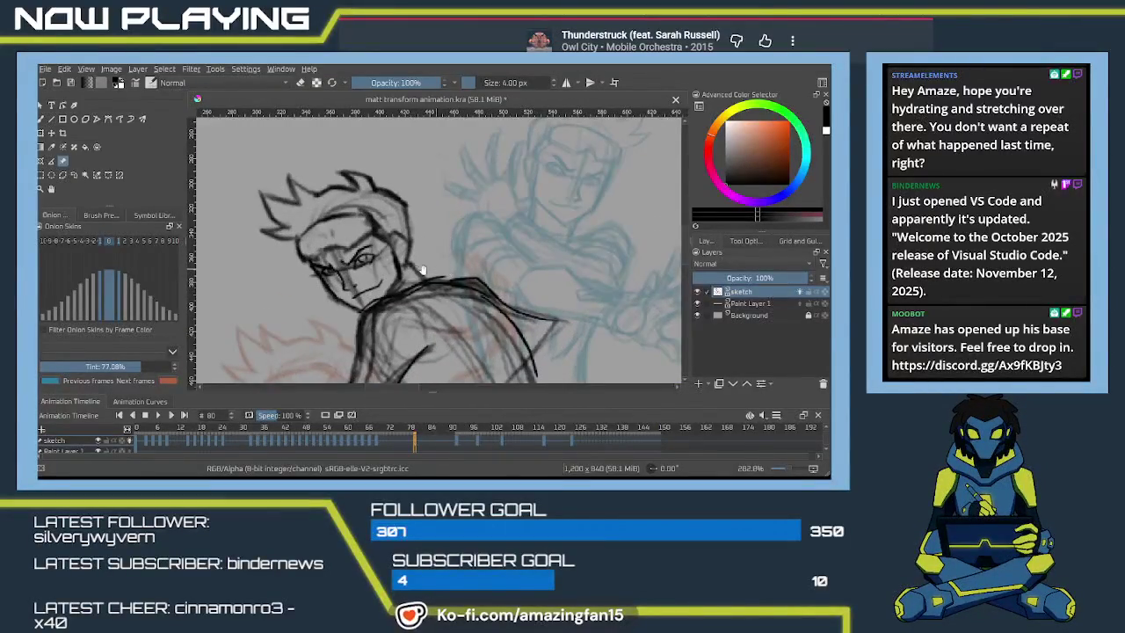
{"action": "scroll", "coordinate": [448, 283], "scroll_direction": "up", "scroll_amount": 1}
- Switch to the Pencil-2 brush and add a small line near the character's left eye
{"action": "key", "text": "b"}
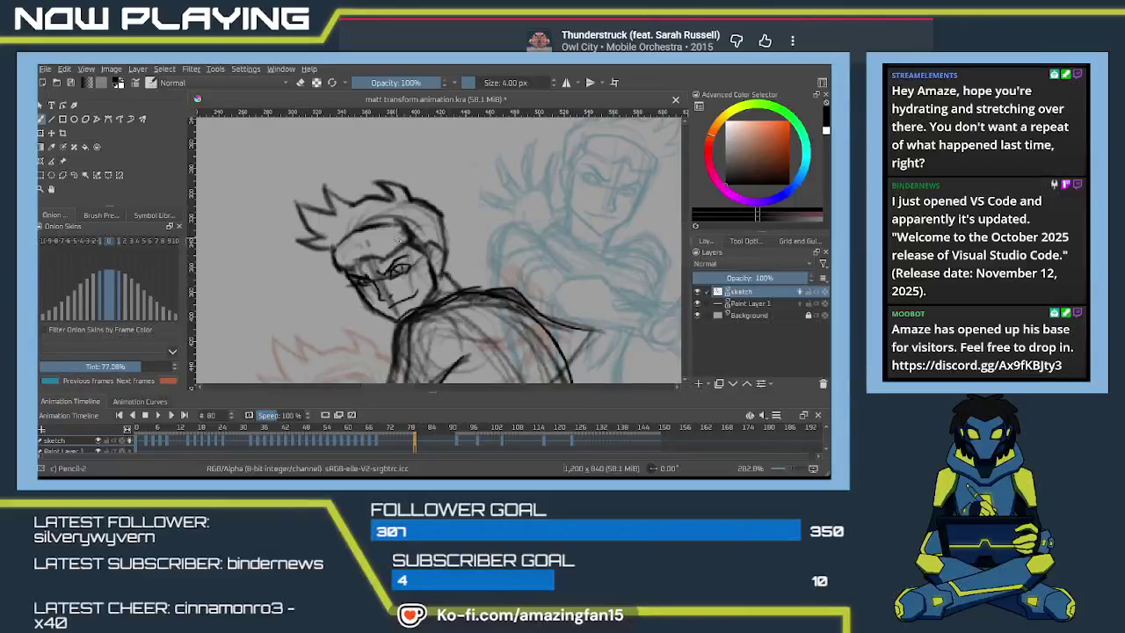
{"action": "key", "text": "e"}
{"action": "left_click_drag", "start_coordinate": [393, 268], "coordinate": [381, 271]}
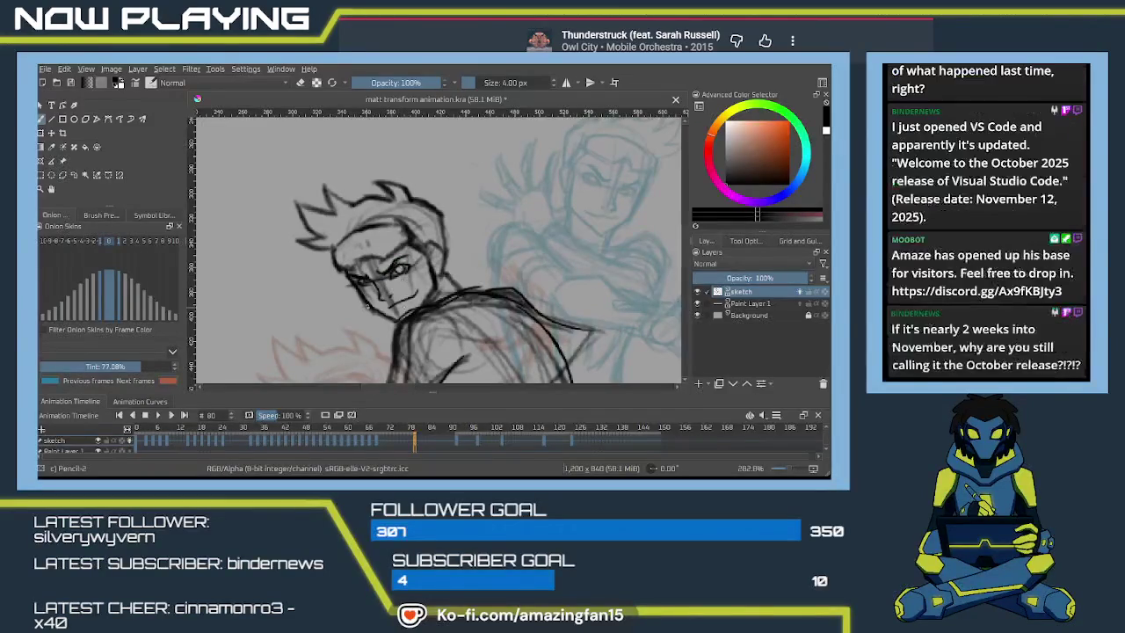
- Erase around the eye with a smaller Eraser Soft, then redraw the jaw and chin with Pencil-2
{"action": "key", "text": "e"}
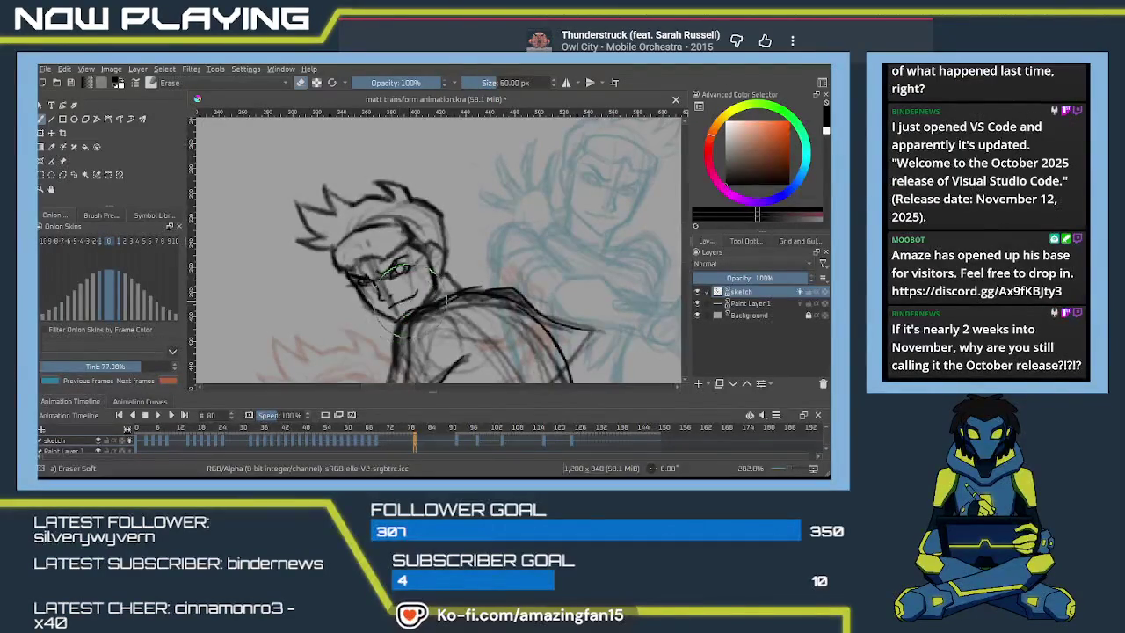
{"action": "mouse_move", "coordinate": [411, 299]}
{"action": "left_mouse_down"}
{"action": "mouse_move", "coordinate": [385, 308]}
{"action": "mouse_move", "coordinate": [422, 289]}
{"action": "left_mouse_up"}
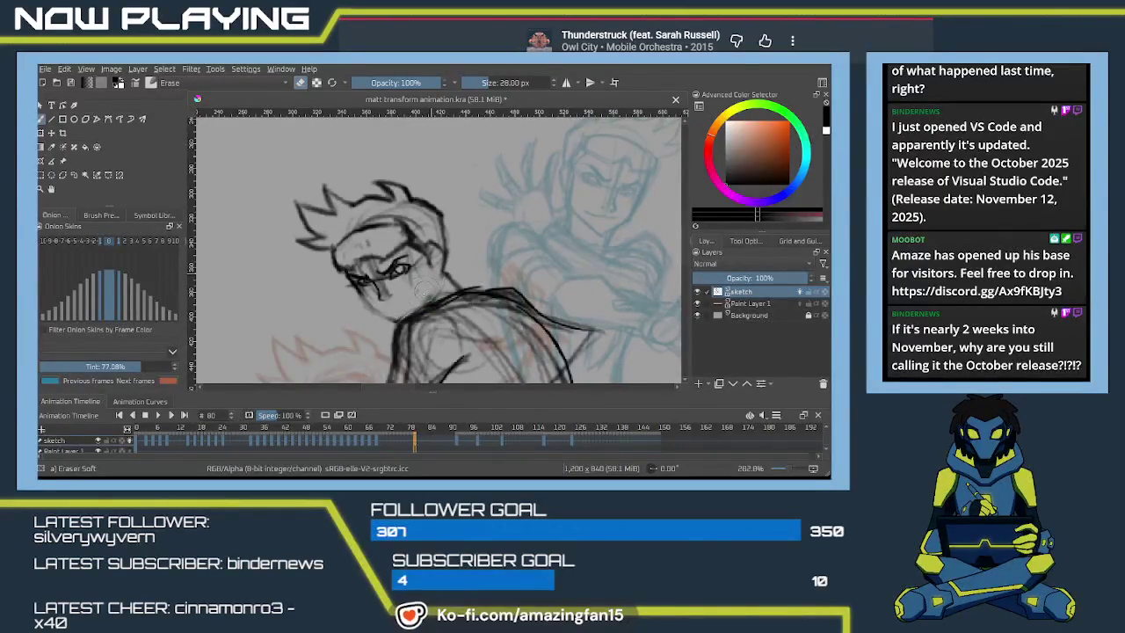
{"action": "key", "text": "slash"}
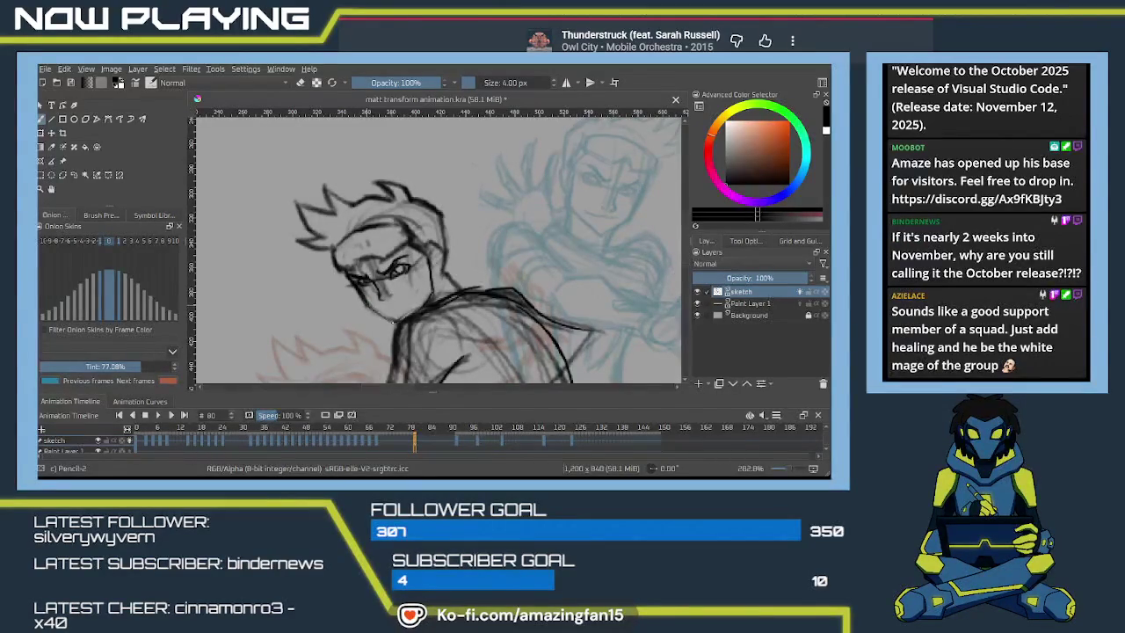
{"action": "left_click_drag", "start_coordinate": [392, 306], "coordinate": [412, 298]}
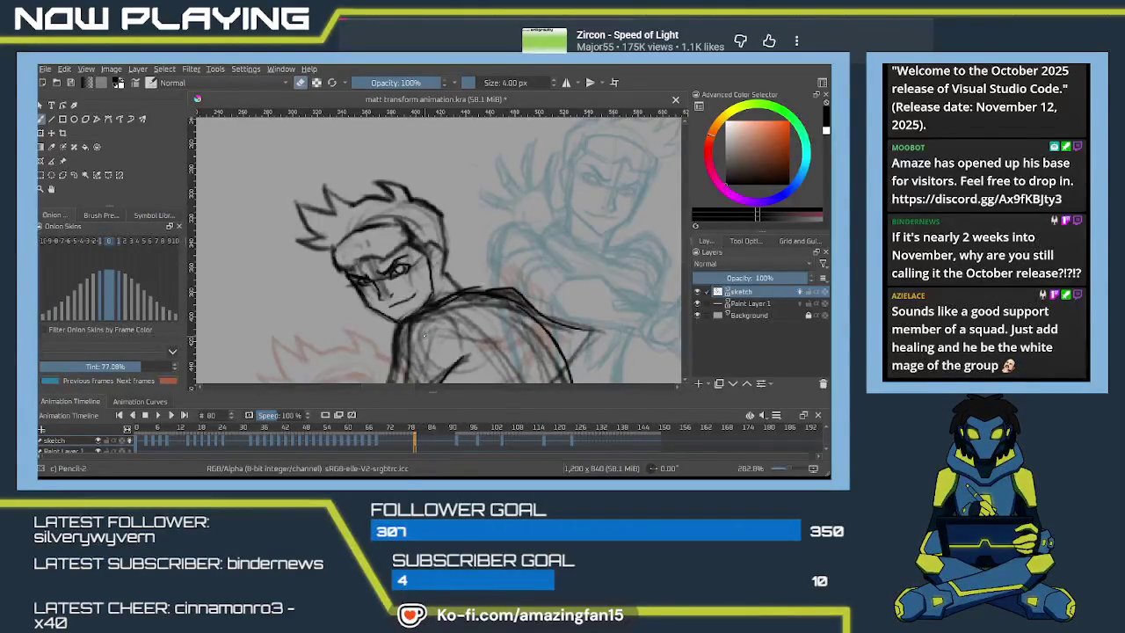
- Zoom out to the reference art and remove the red-jacketed character from the canvas
{"action": "scroll", "coordinate": [492, 298], "scroll_direction": "down", "scroll_amount": 1}
{"action": "scroll", "coordinate": [519, 285], "scroll_direction": "down", "scroll_amount": 2}
{"action": "scroll", "coordinate": [530, 277], "scroll_direction": "down", "scroll_amount": 2}
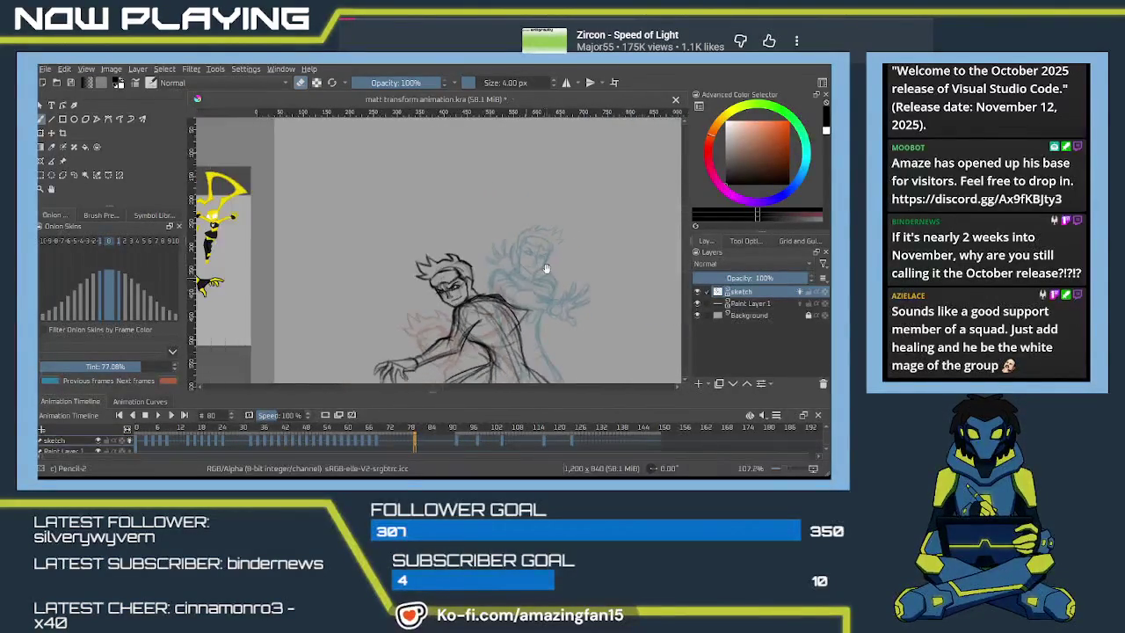
{"action": "scroll", "coordinate": [530, 278], "scroll_direction": "right", "scroll_amount": 5}
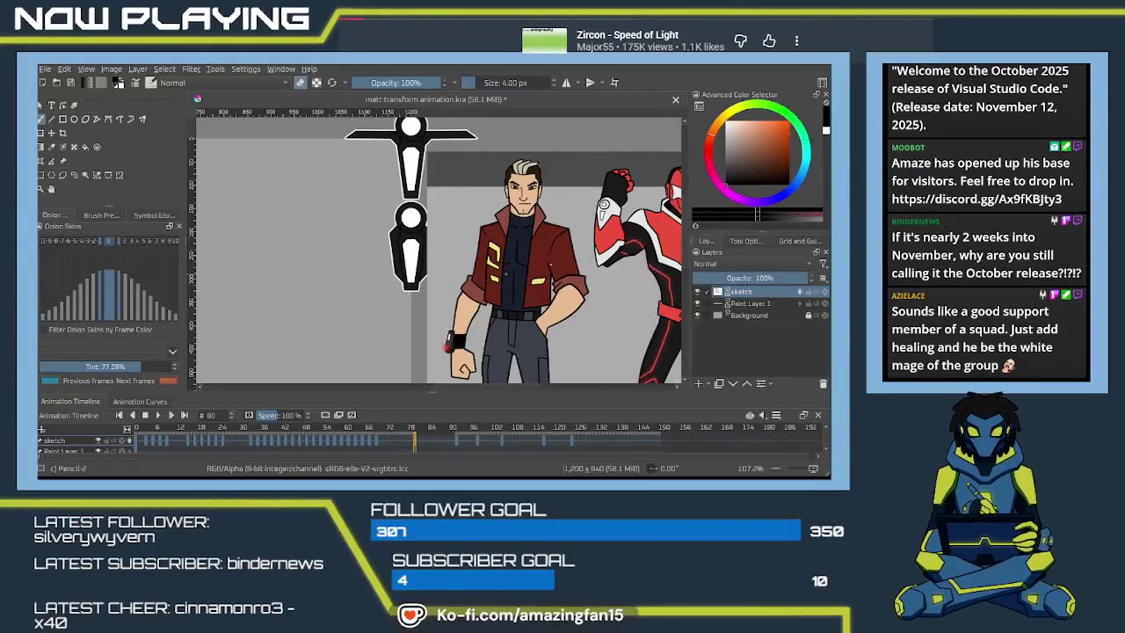
{"action": "left_click", "coordinate": [64, 161]}
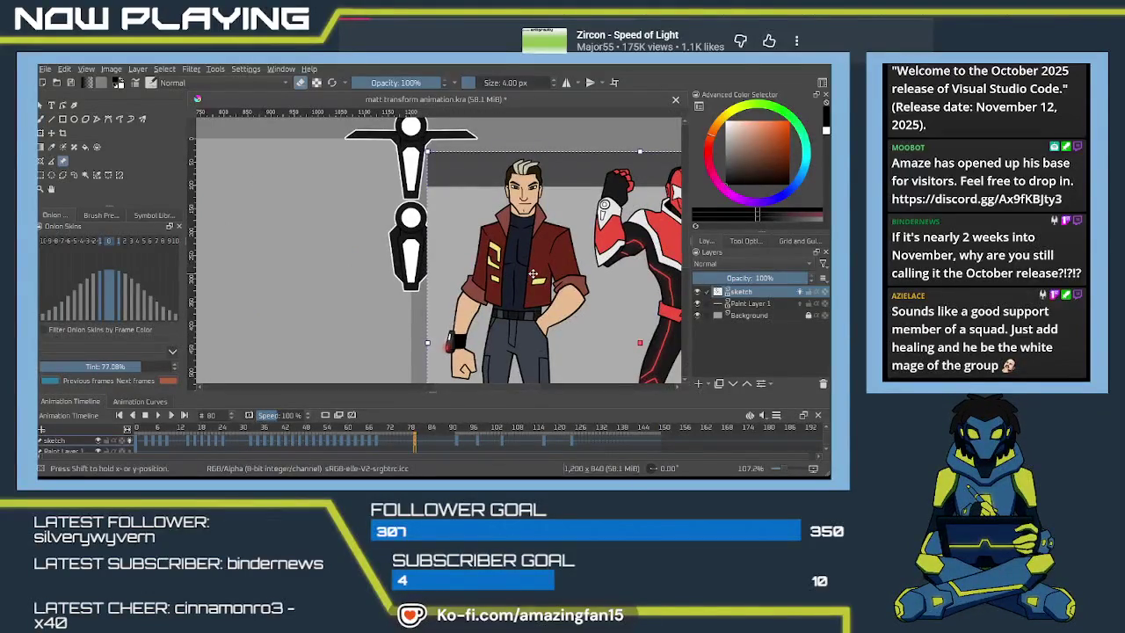
{"action": "key", "text": "Delete"}
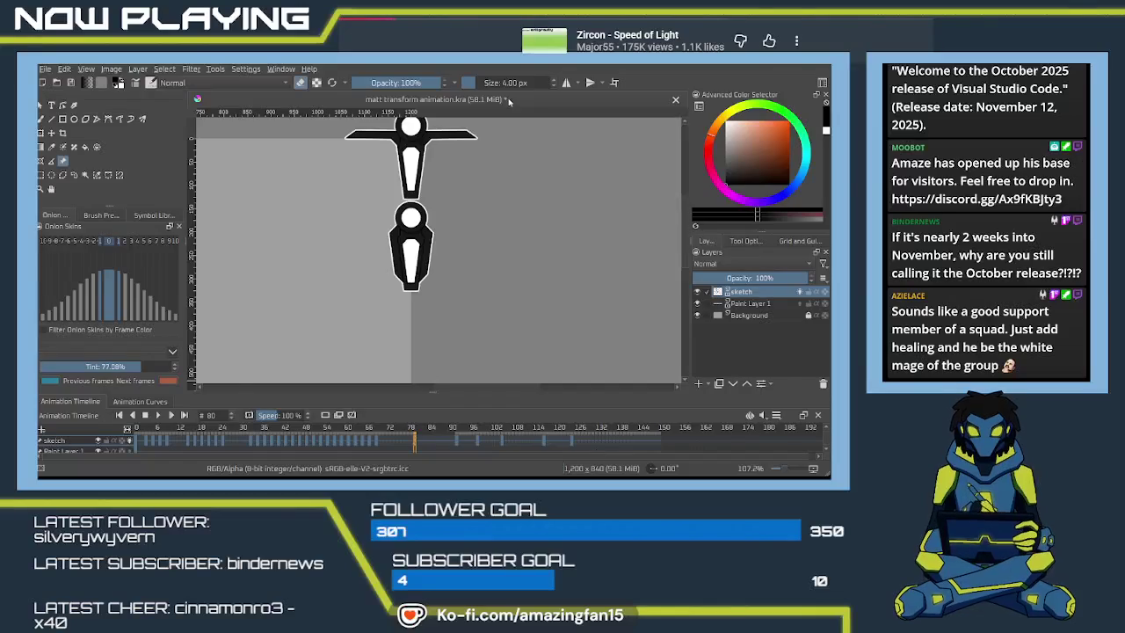
{"action": "scroll", "coordinate": [457, 248], "scroll_direction": "down", "scroll_amount": 3}
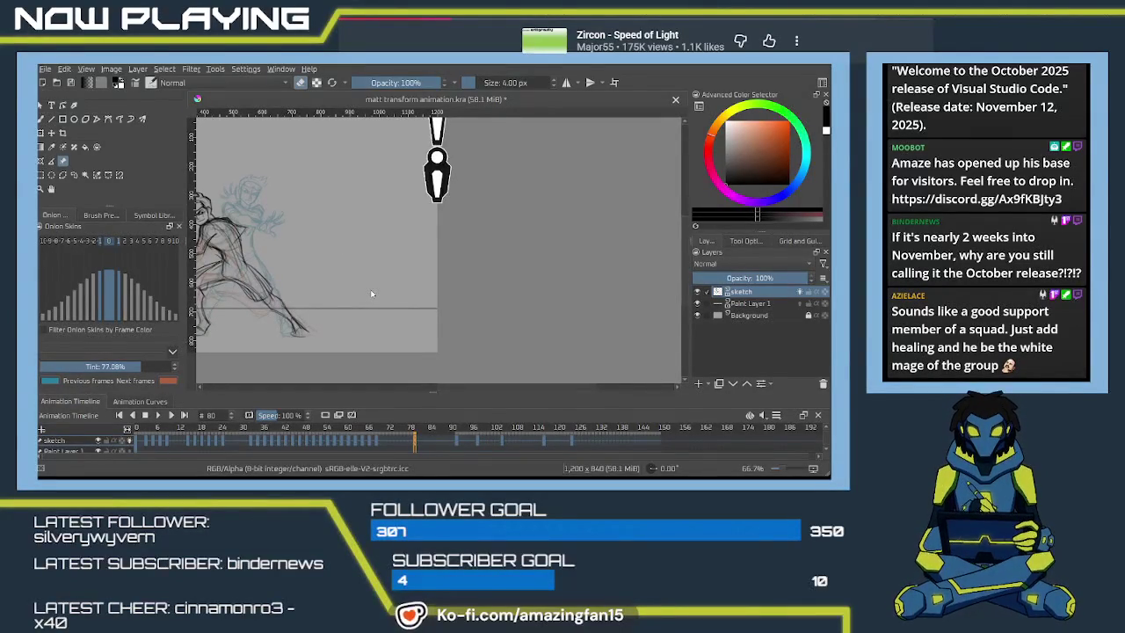
- Paste the heroine reference image, scale it down and position it right of the sketch
{"action": "key", "text": "ctrl+v"}
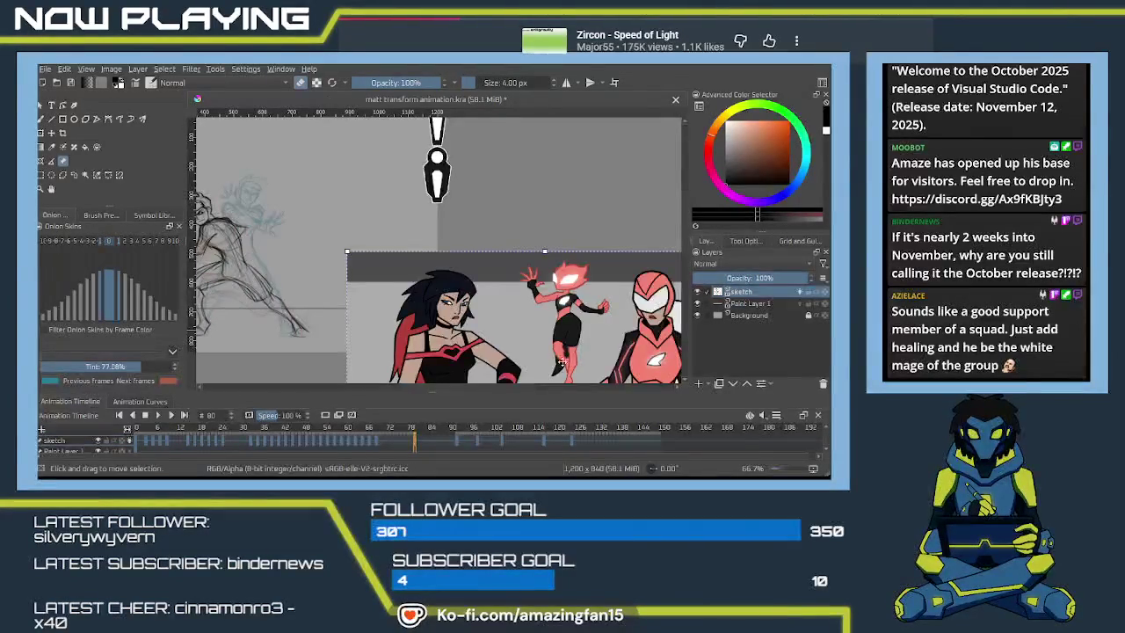
{"action": "left_click_drag", "start_coordinate": [548, 251], "coordinate": [464, 200]}
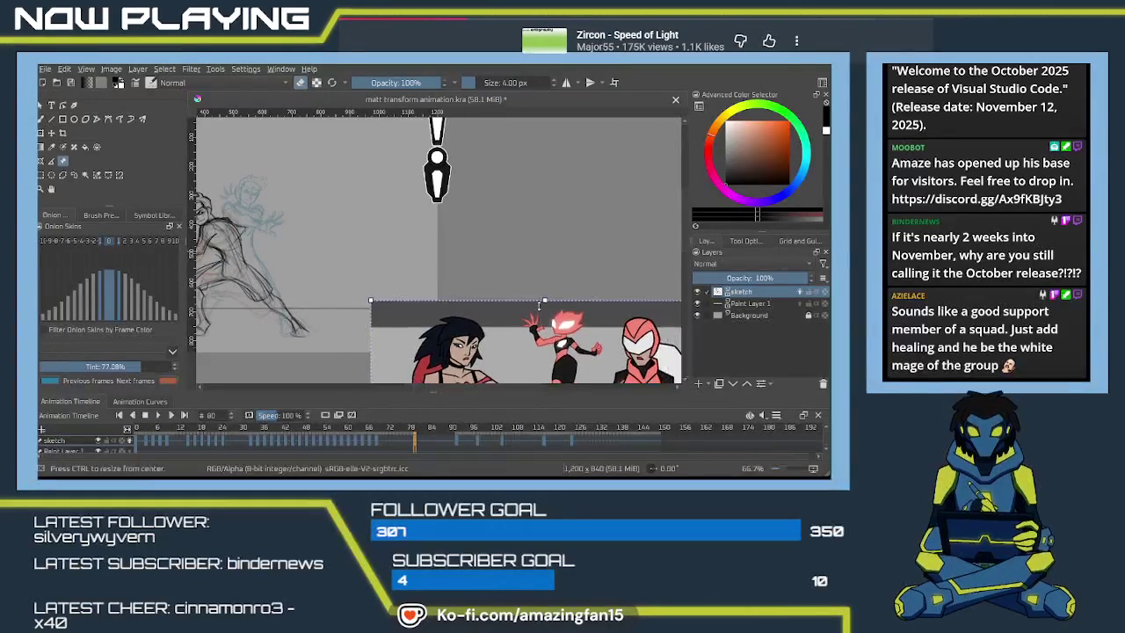
{"action": "mouse_move", "coordinate": [471, 151]}
{"action": "left_mouse_down"}
{"action": "mouse_move", "coordinate": [471, 243]}
{"action": "mouse_move", "coordinate": [499, 123]}
{"action": "left_mouse_up"}
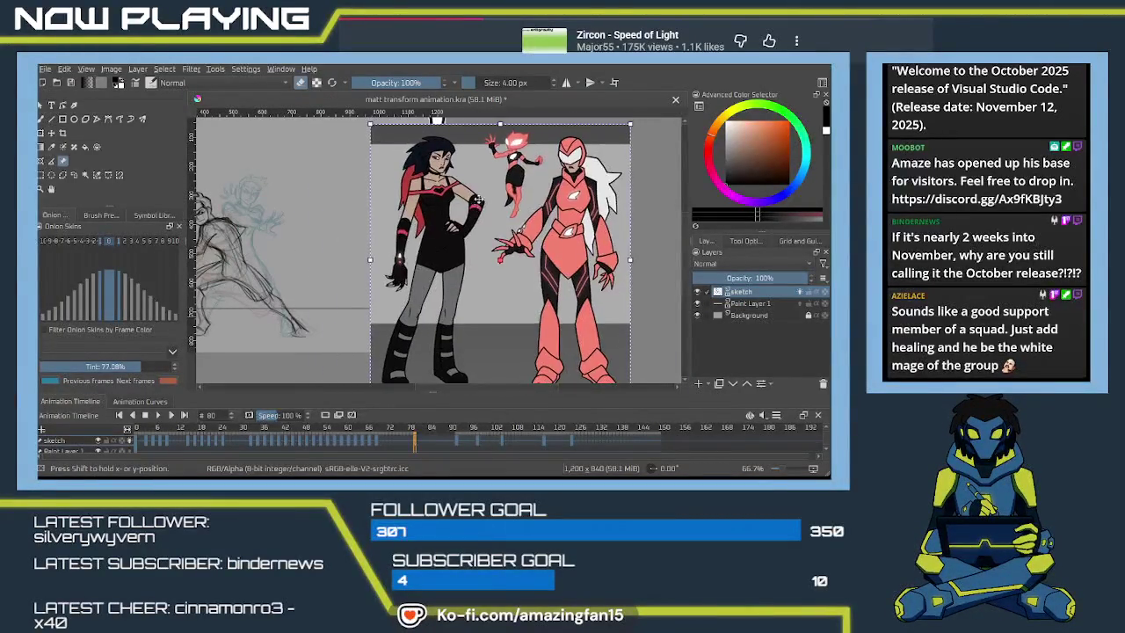
{"action": "left_click_drag", "start_coordinate": [627, 261], "coordinate": [557, 273]}
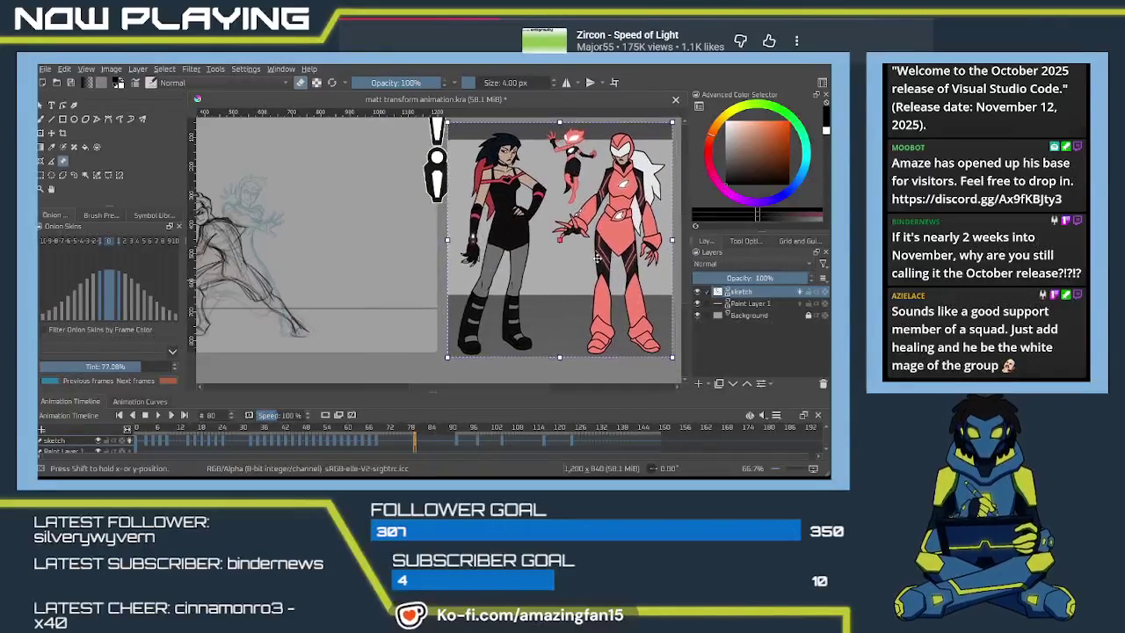
{"action": "scroll", "coordinate": [556, 273], "scroll_direction": "down", "scroll_amount": 3}
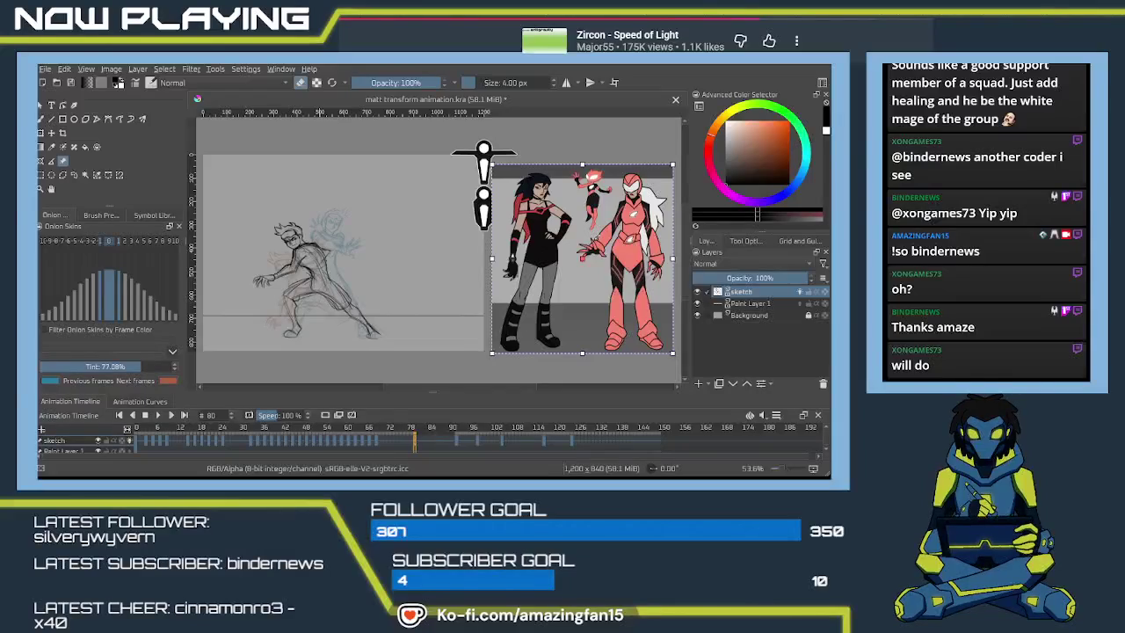
- Jump to frame 77 on the Animation Timeline to view the standing pose
{"action": "left_click", "coordinate": [401, 446]}
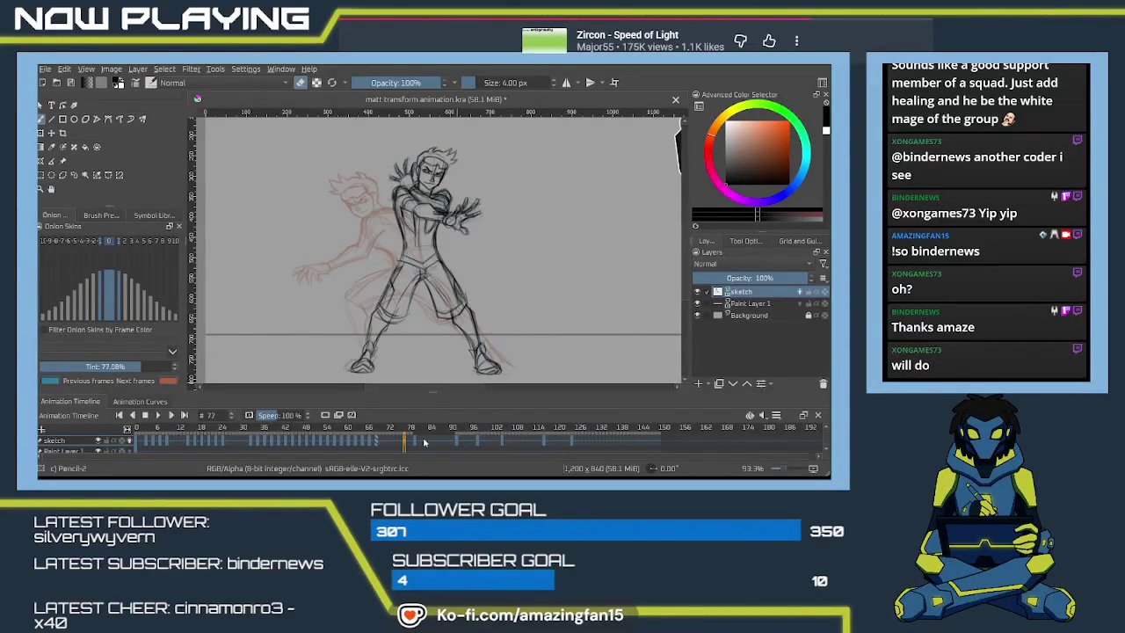
- Compare frames 69, 92 and 77, then return to frame 86 and recentre the sketch
{"action": "left_click", "coordinate": [378, 447]}
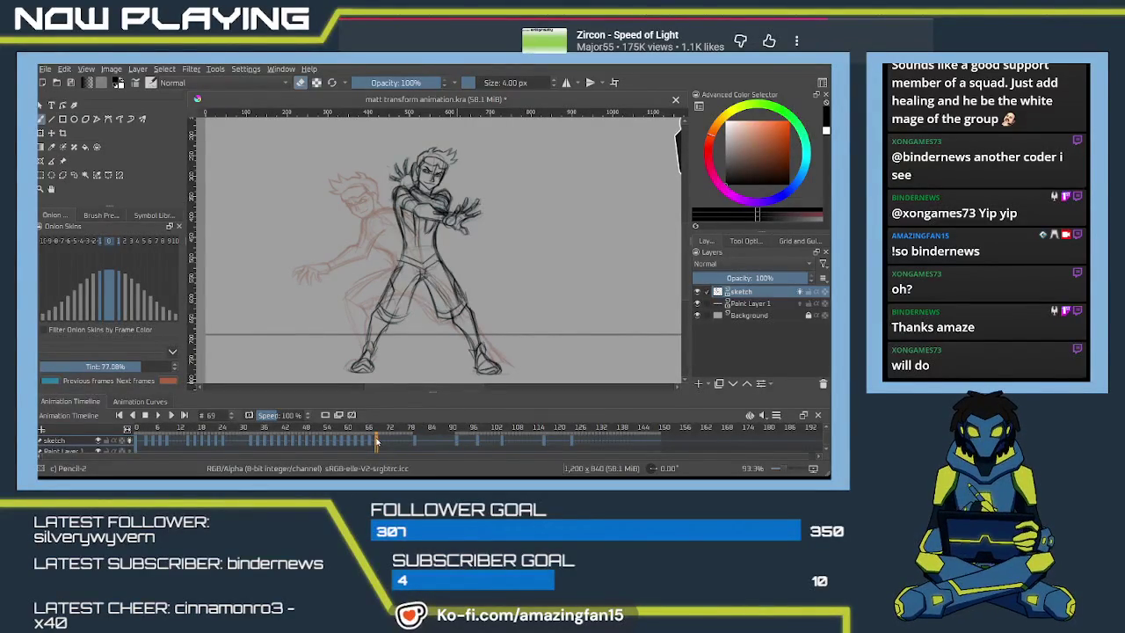
{"action": "left_click", "coordinate": [456, 442]}
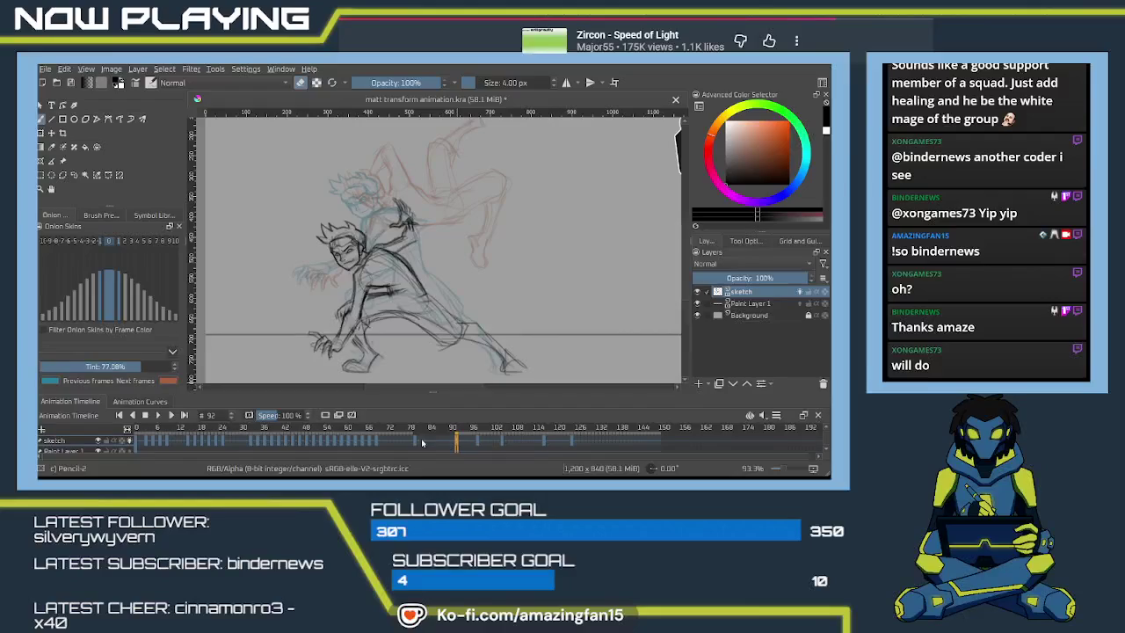
{"action": "left_click_drag", "start_coordinate": [422, 443], "coordinate": [437, 445]}
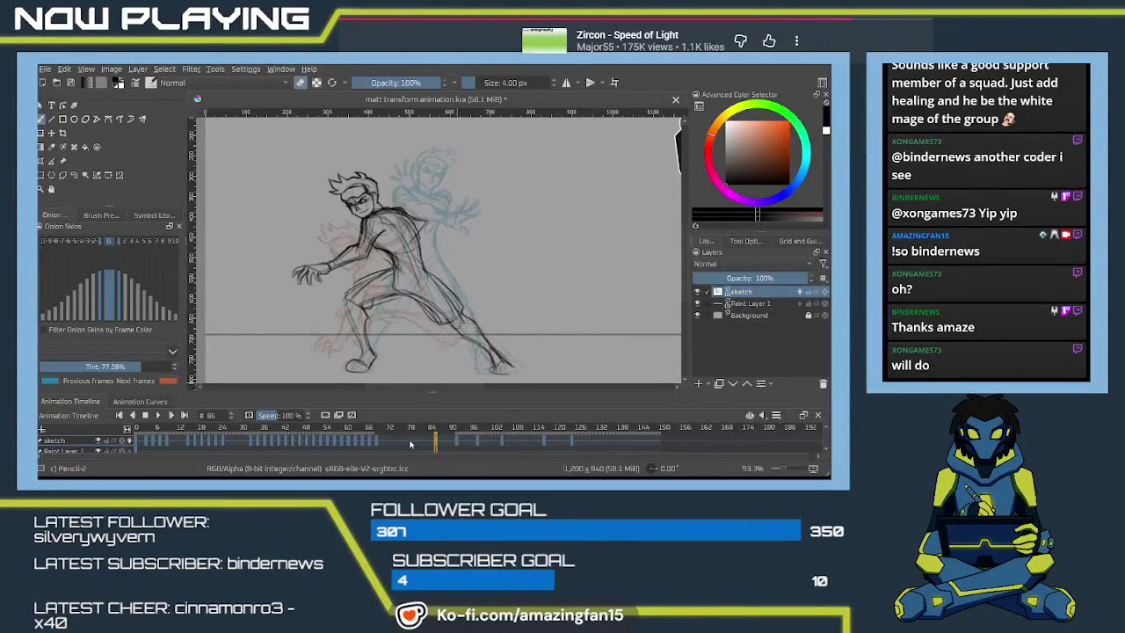
{"action": "left_click", "coordinate": [406, 445]}
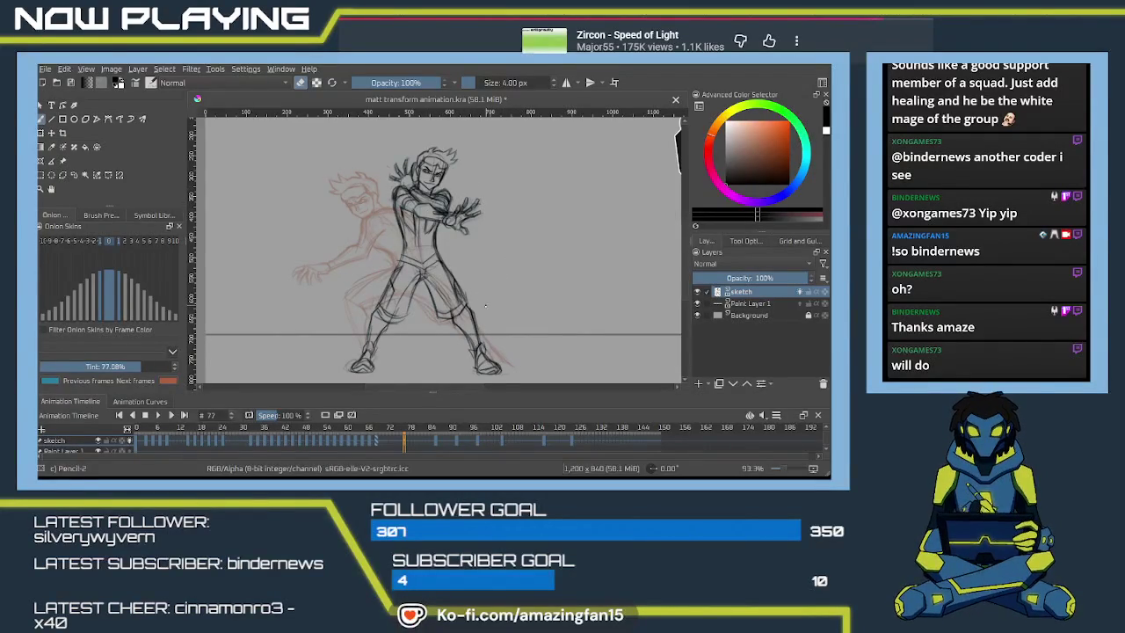
{"action": "left_click", "coordinate": [434, 443]}
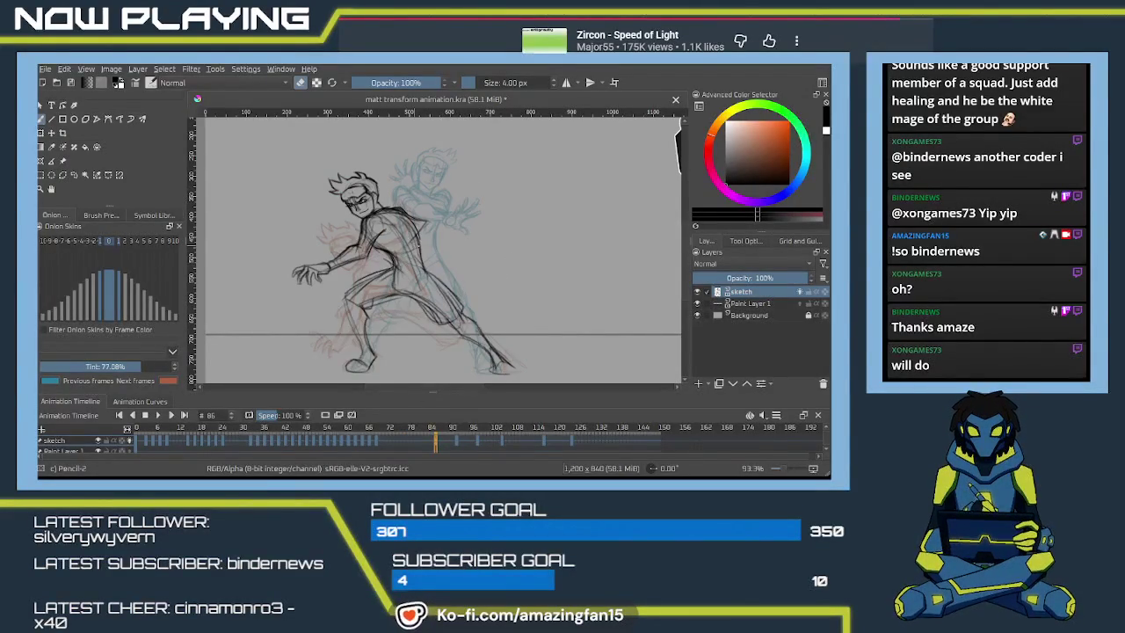
{"action": "left_click_drag", "start_coordinate": [377, 200], "coordinate": [459, 284]}
{"action": "scroll", "coordinate": [459, 284], "scroll_direction": "up", "scroll_amount": 2}
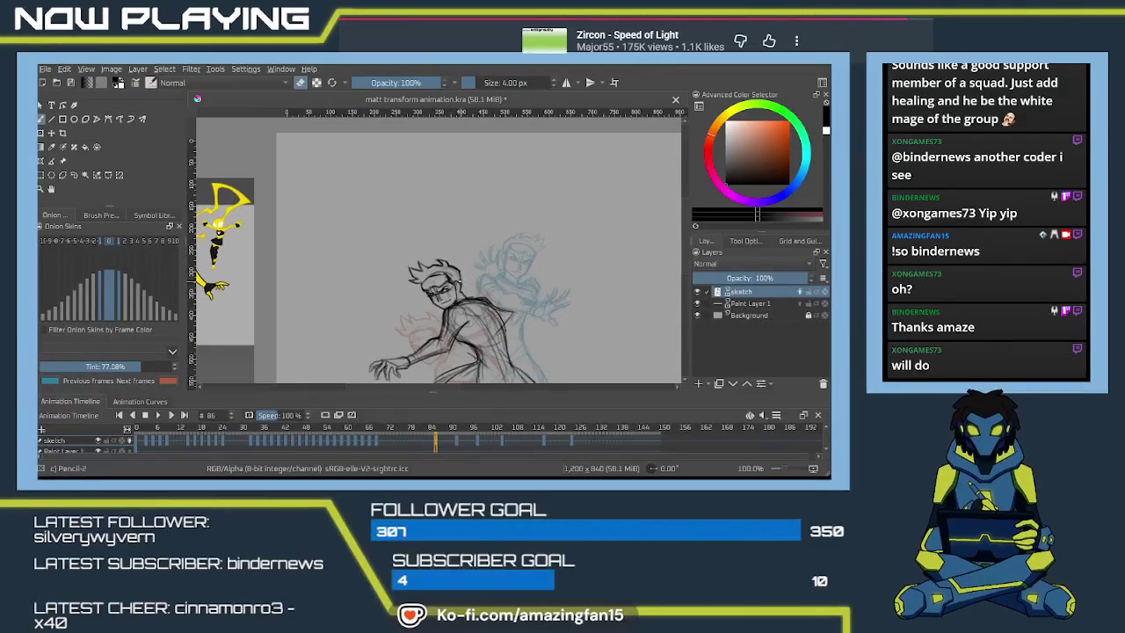
- Frame the face on frame 86 and enlarge the brush to 7 px
{"action": "scroll", "coordinate": [475, 307], "scroll_direction": "up", "scroll_amount": 2}
{"action": "scroll", "coordinate": [501, 338], "scroll_direction": "up", "scroll_amount": 2}
{"action": "left_click_drag", "start_coordinate": [509, 344], "coordinate": [457, 281]}
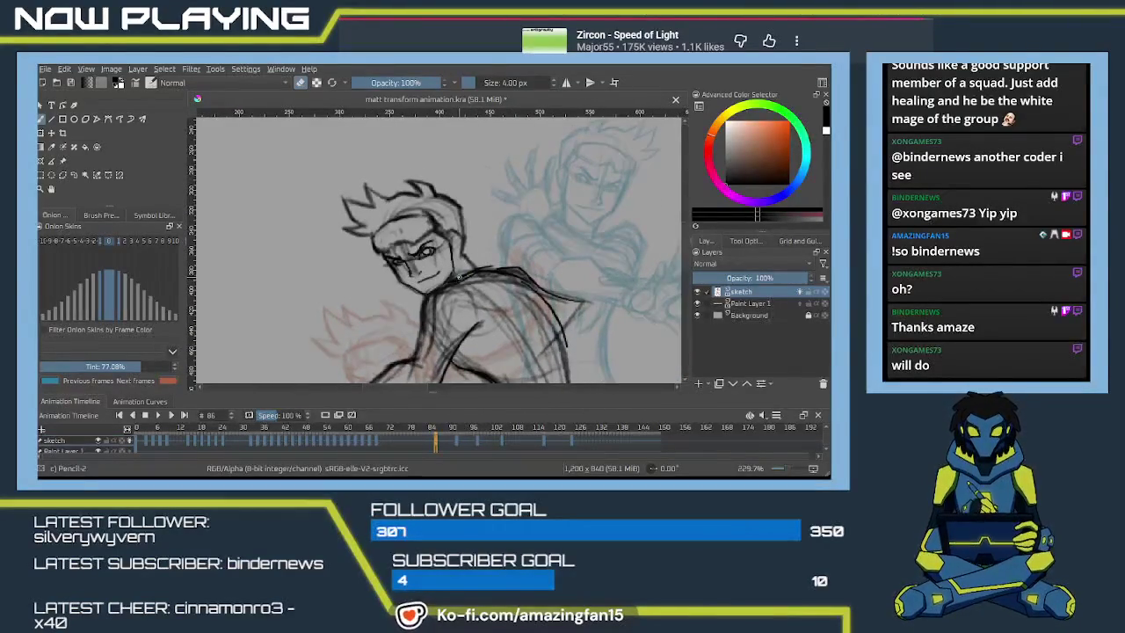
{"action": "mouse_move", "coordinate": [457, 282]}
{"action": "left_mouse_down"}
{"action": "mouse_move", "coordinate": [431, 292]}
{"action": "mouse_move", "coordinate": [380, 268]}
{"action": "mouse_move", "coordinate": [413, 279]}
{"action": "left_mouse_up"}
{"action": "key", "text": "e"}
{"action": "key", "text": "e"}
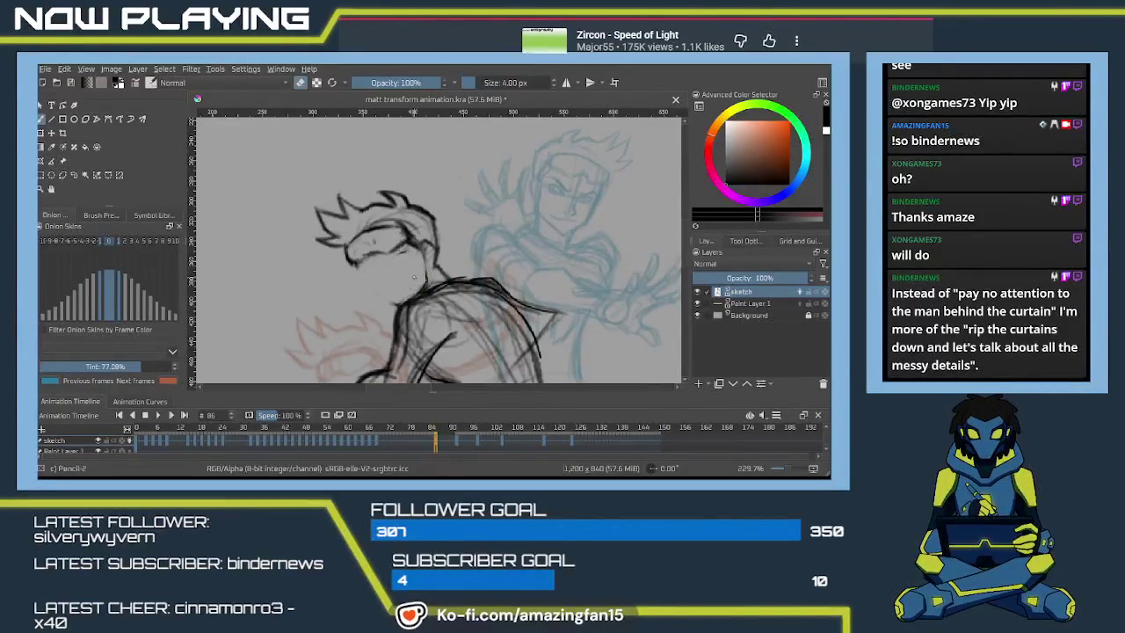
{"action": "key", "text": "]"}
{"action": "key", "text": "]"}
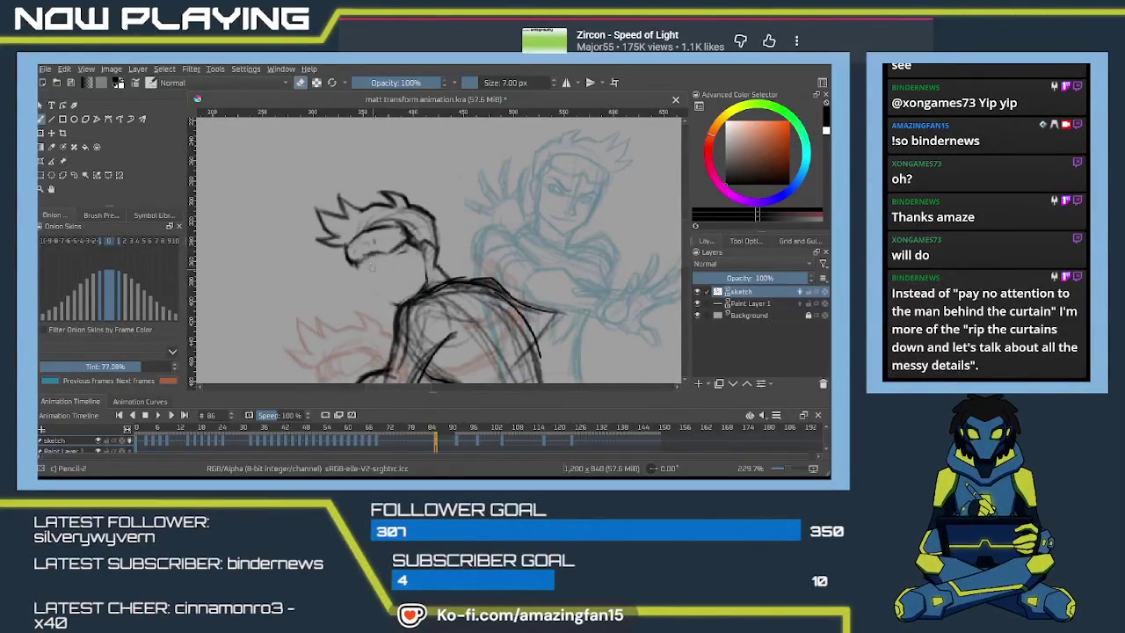
- Redraw the face and jaw and add pencil lines around the eye and brow
{"action": "left_click_drag", "start_coordinate": [384, 269], "coordinate": [397, 305]}
{"action": "left_click_drag", "start_coordinate": [352, 262], "coordinate": [377, 314]}
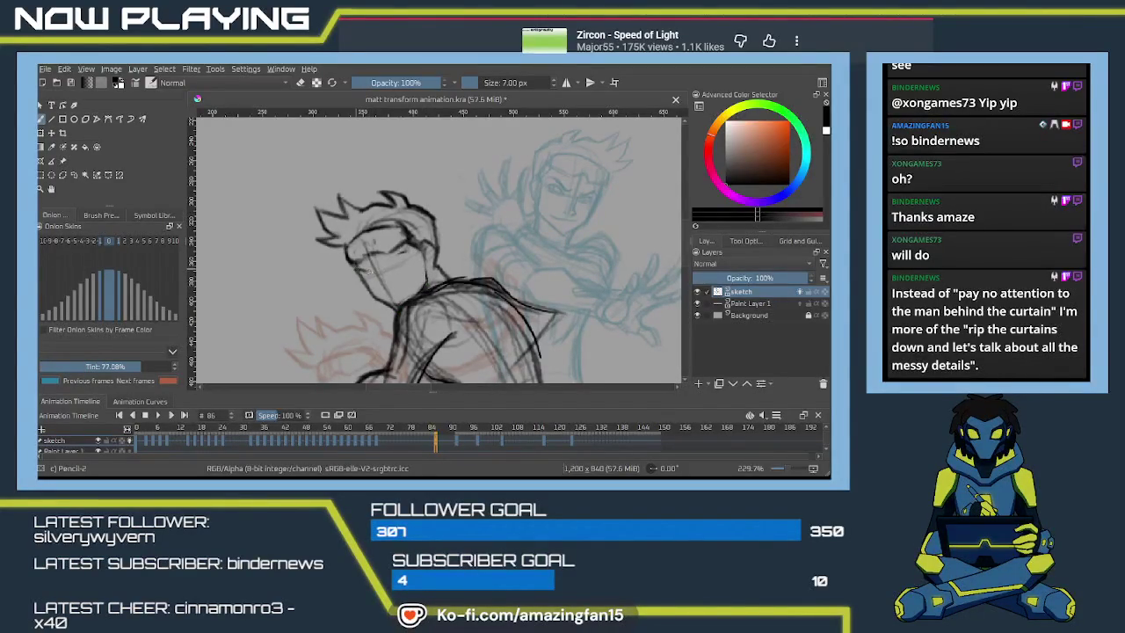
{"action": "left_click_drag", "start_coordinate": [360, 274], "coordinate": [372, 269]}
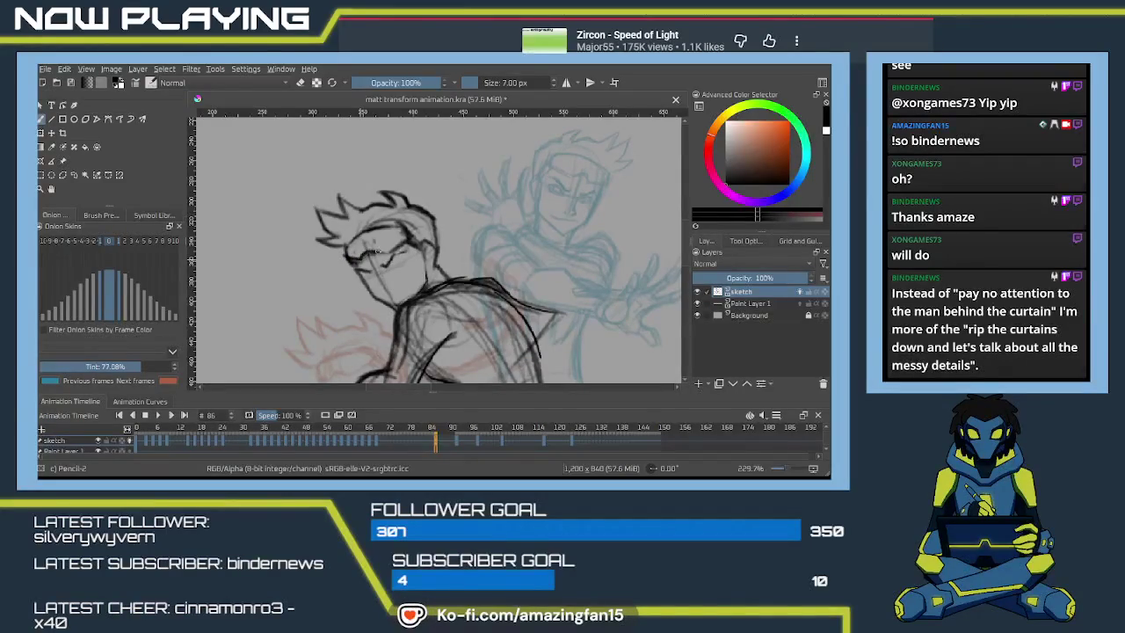
{"action": "mouse_move", "coordinate": [387, 250]}
{"action": "left_mouse_down"}
{"action": "mouse_move", "coordinate": [406, 228]}
{"action": "mouse_move", "coordinate": [380, 255]}
{"action": "left_mouse_up"}
{"action": "key", "text": "e"}
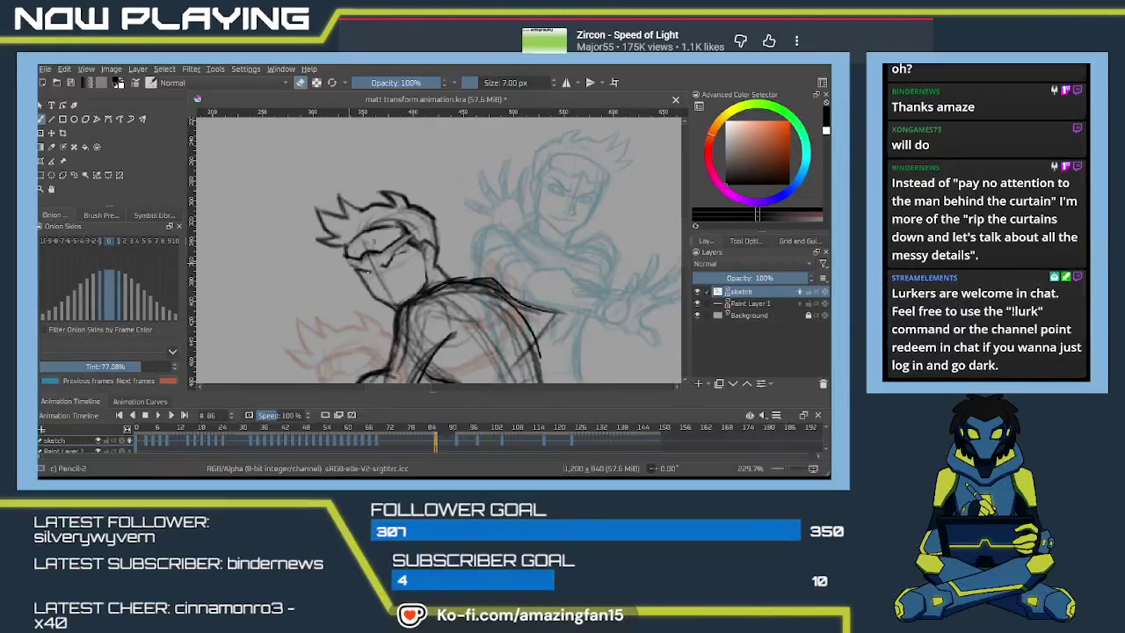
{"action": "key", "text": "e"}
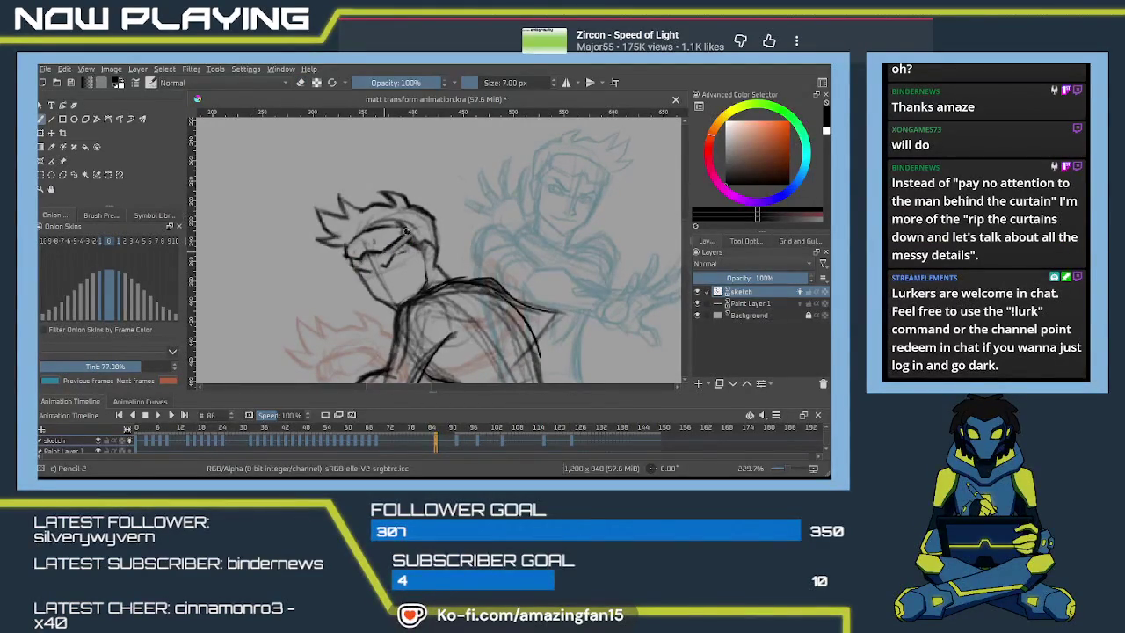
- Draw eyes and brows over the goggle shape, then switch to erasing the leftovers
{"action": "left_click_drag", "start_coordinate": [407, 235], "coordinate": [414, 245]}
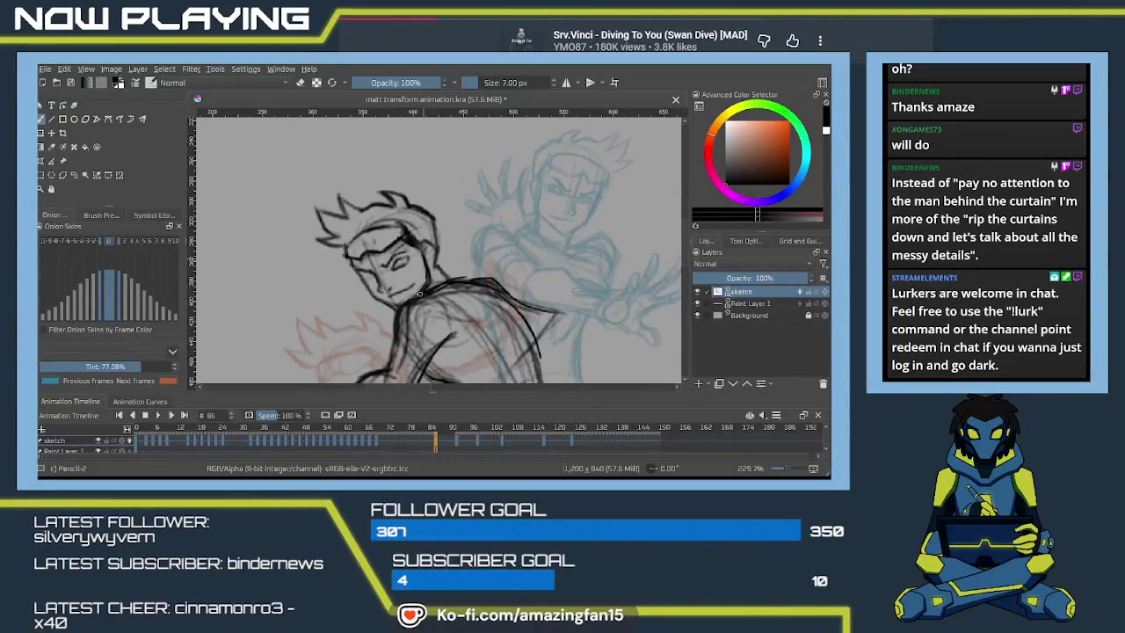
{"action": "key", "text": "e"}
{"action": "key", "text": "e"}
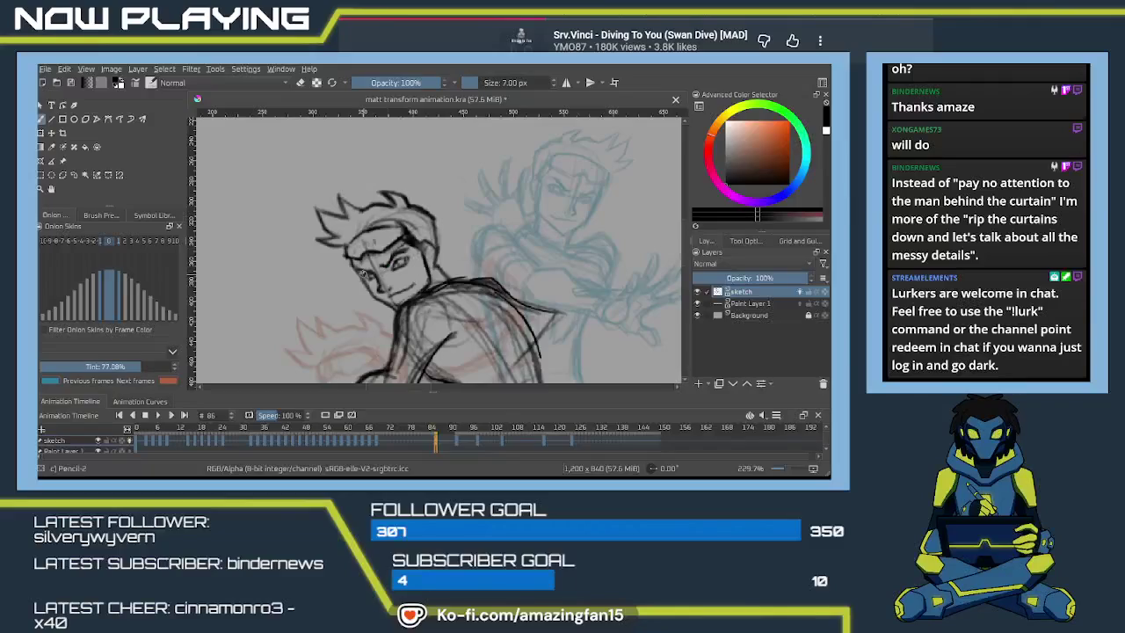
{"action": "scroll", "coordinate": [370, 273], "scroll_direction": "down", "scroll_amount": 3}
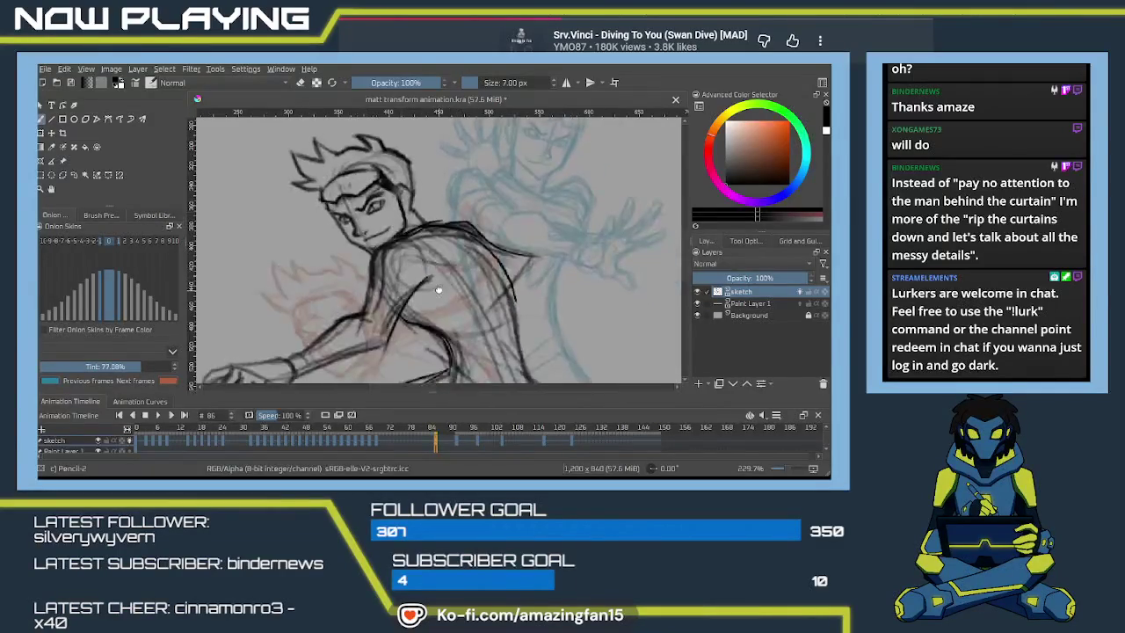
- Sketch the shoulder and outstretched arm line on frame 86
{"action": "scroll", "coordinate": [444, 292], "scroll_direction": "up", "scroll_amount": 2}
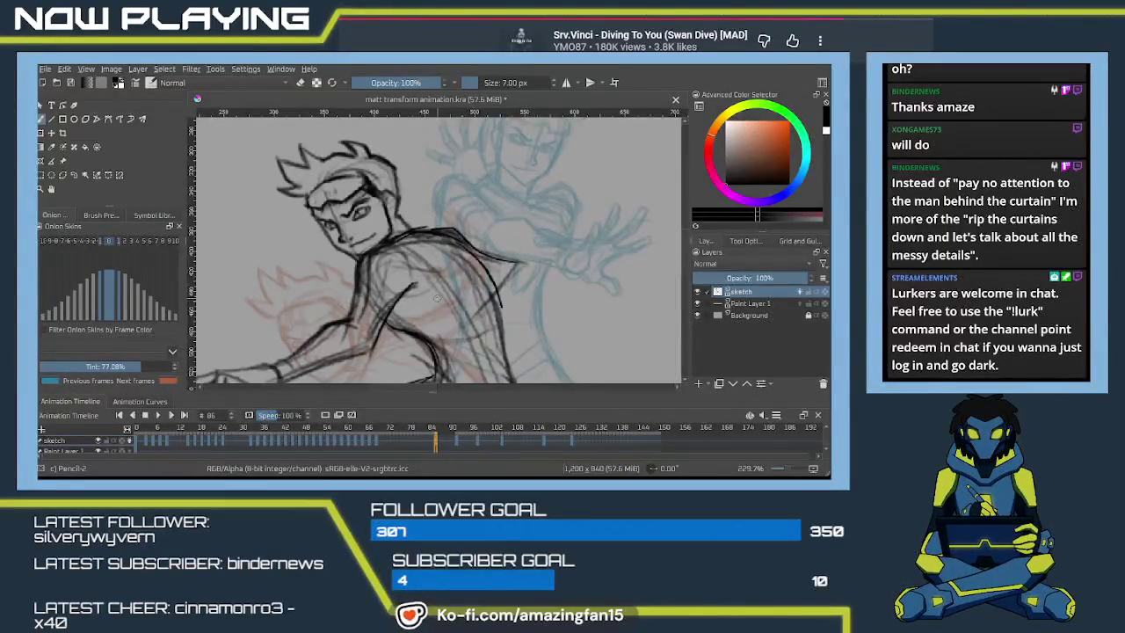
{"action": "left_click_drag", "start_coordinate": [489, 255], "coordinate": [497, 305]}
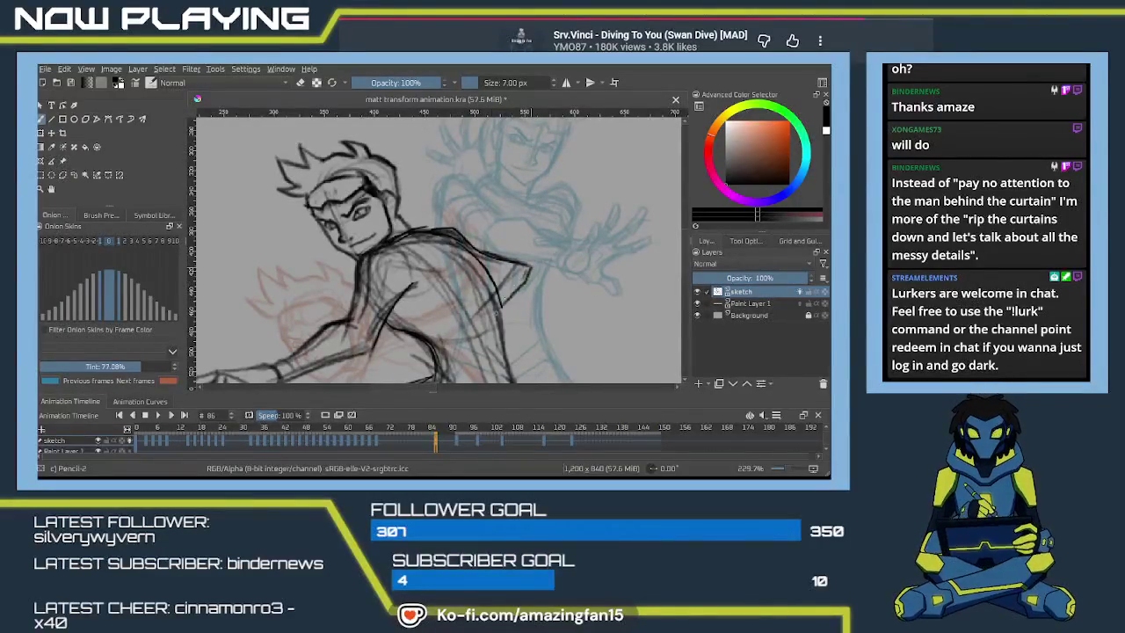
{"action": "scroll", "coordinate": [497, 263], "scroll_direction": "down", "scroll_amount": 3}
{"action": "scroll", "coordinate": [494, 223], "scroll_direction": "down", "scroll_amount": 3}
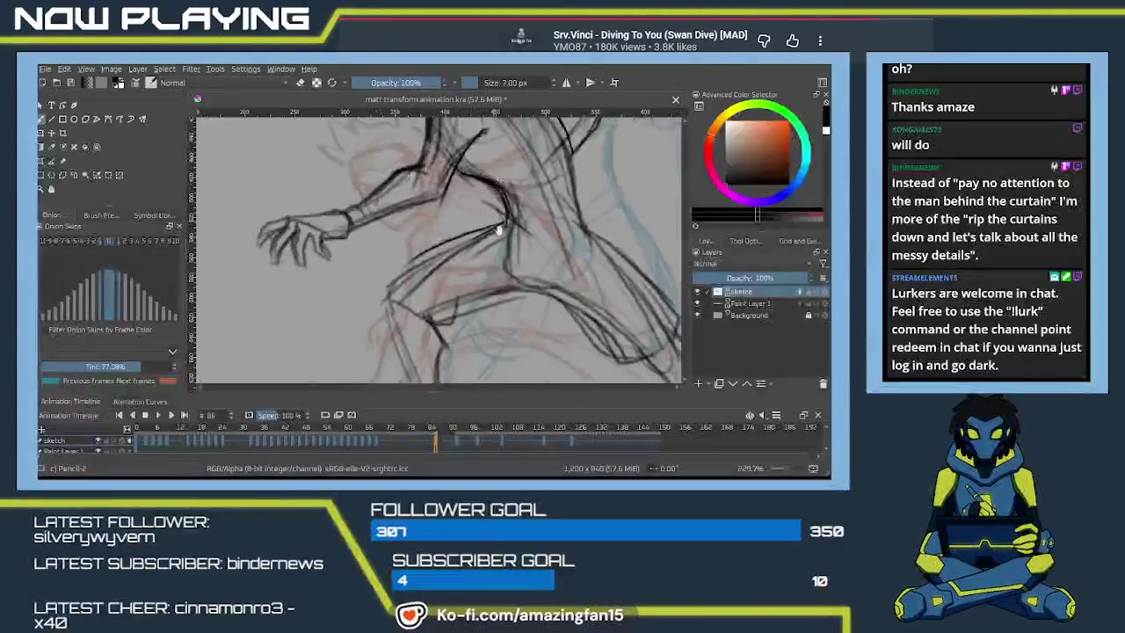
- Go back to frame 79 on the timeline to review it
{"action": "scroll", "coordinate": [493, 223], "scroll_direction": "up", "scroll_amount": 3}
{"action": "scroll", "coordinate": [487, 246], "scroll_direction": "up", "scroll_amount": 3}
{"action": "scroll", "coordinate": [482, 273], "scroll_direction": "up", "scroll_amount": 3}
{"action": "scroll", "coordinate": [476, 305], "scroll_direction": "up", "scroll_amount": 3}
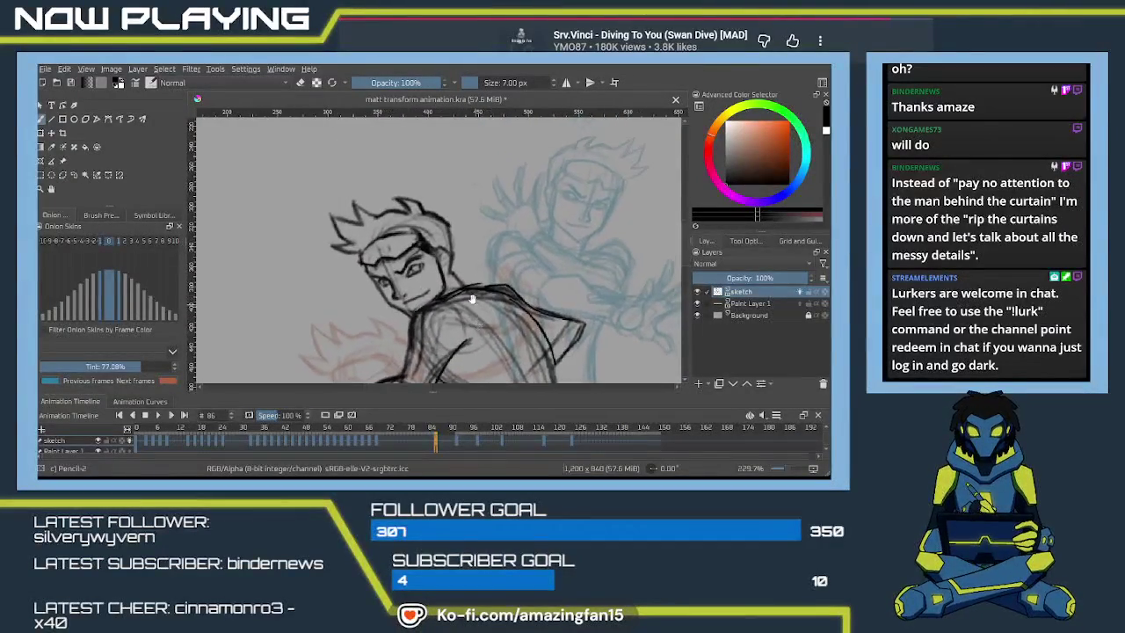
{"action": "scroll", "coordinate": [473, 309], "scroll_direction": "down", "scroll_amount": 2}
{"action": "scroll", "coordinate": [473, 298], "scroll_direction": "down", "scroll_amount": 2}
{"action": "scroll", "coordinate": [473, 288], "scroll_direction": "down", "scroll_amount": 1}
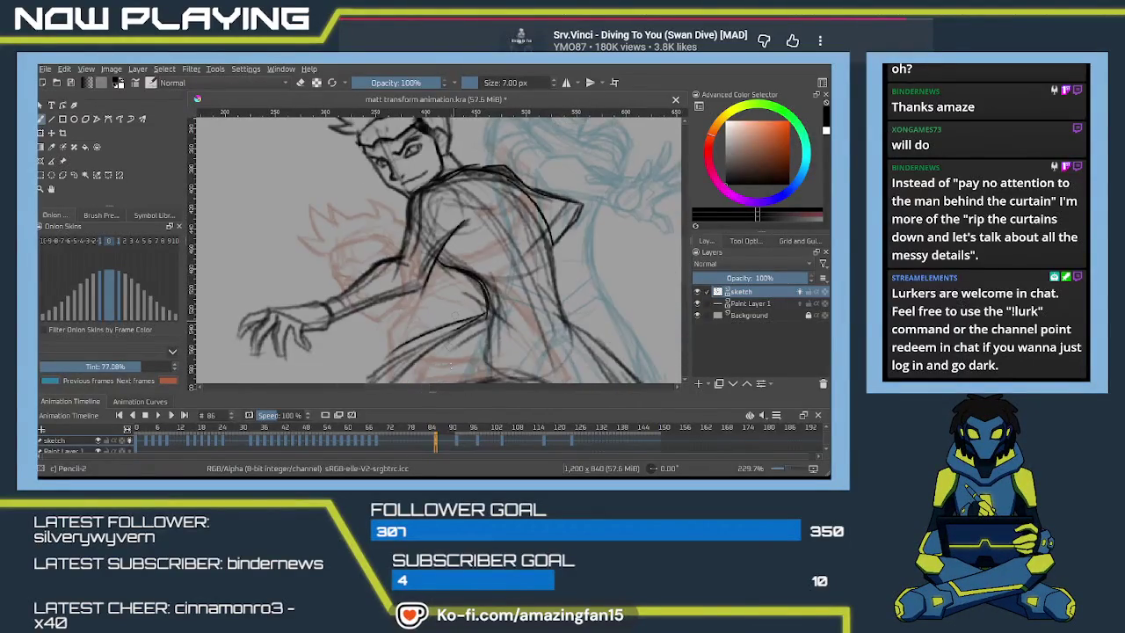
{"action": "left_click", "coordinate": [411, 441]}
- Go to frame 78 and delete all its line art, leaving only the red and blue onion skins
{"action": "left_click", "coordinate": [422, 445]}
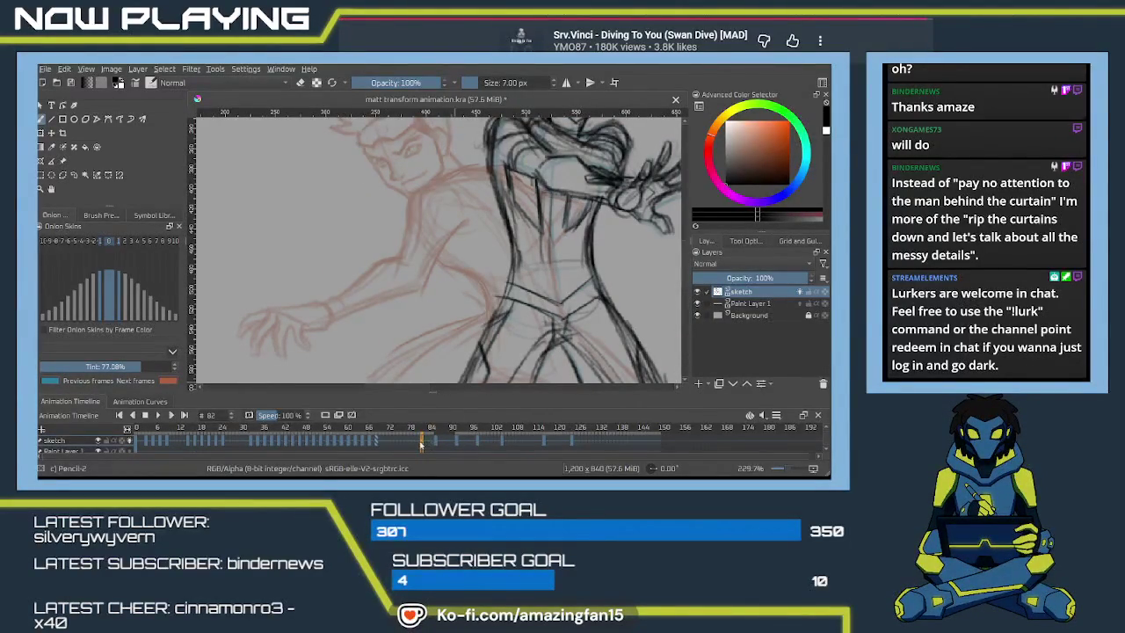
{"action": "left_click", "coordinate": [429, 445]}
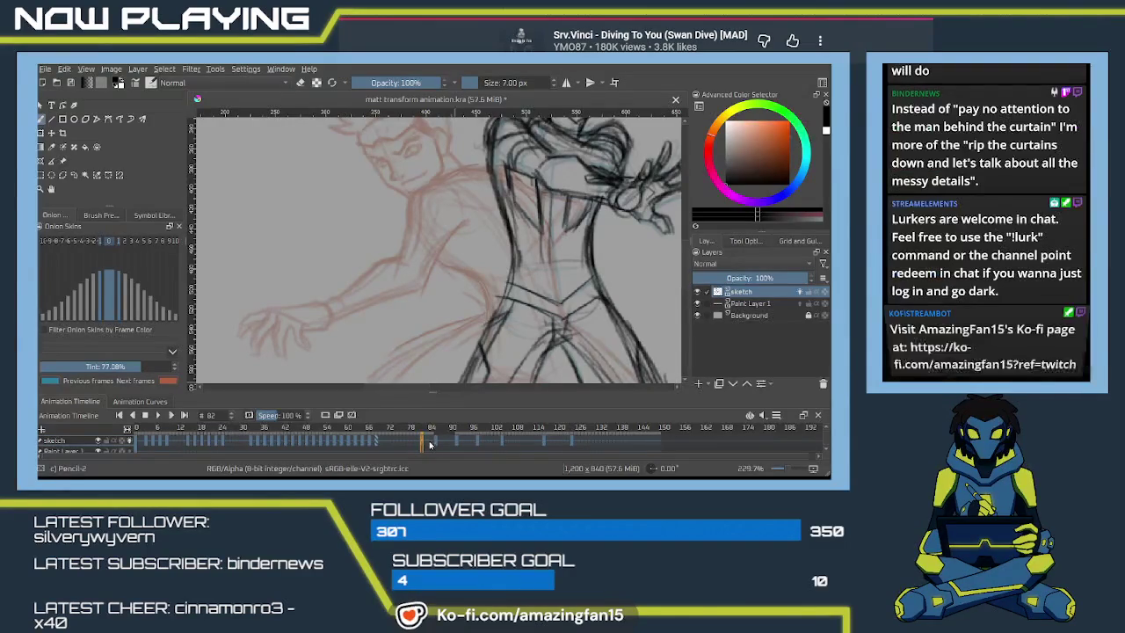
{"action": "left_click", "coordinate": [415, 447]}
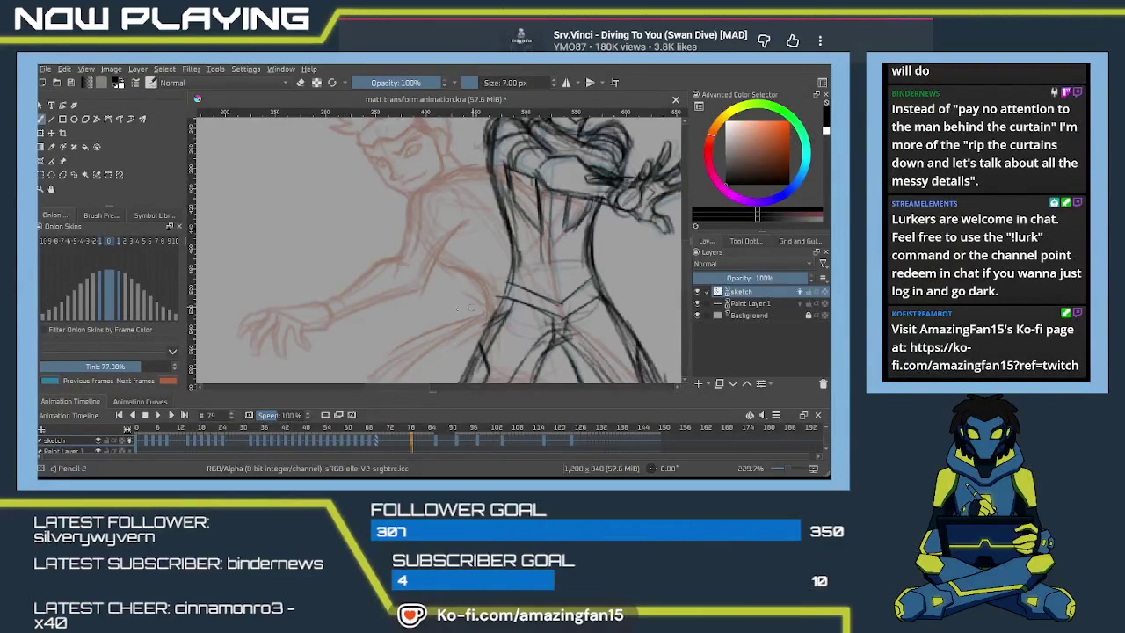
{"action": "left_click", "coordinate": [407, 445]}
{"action": "left_click_drag", "start_coordinate": [420, 376], "coordinate": [385, 348]}
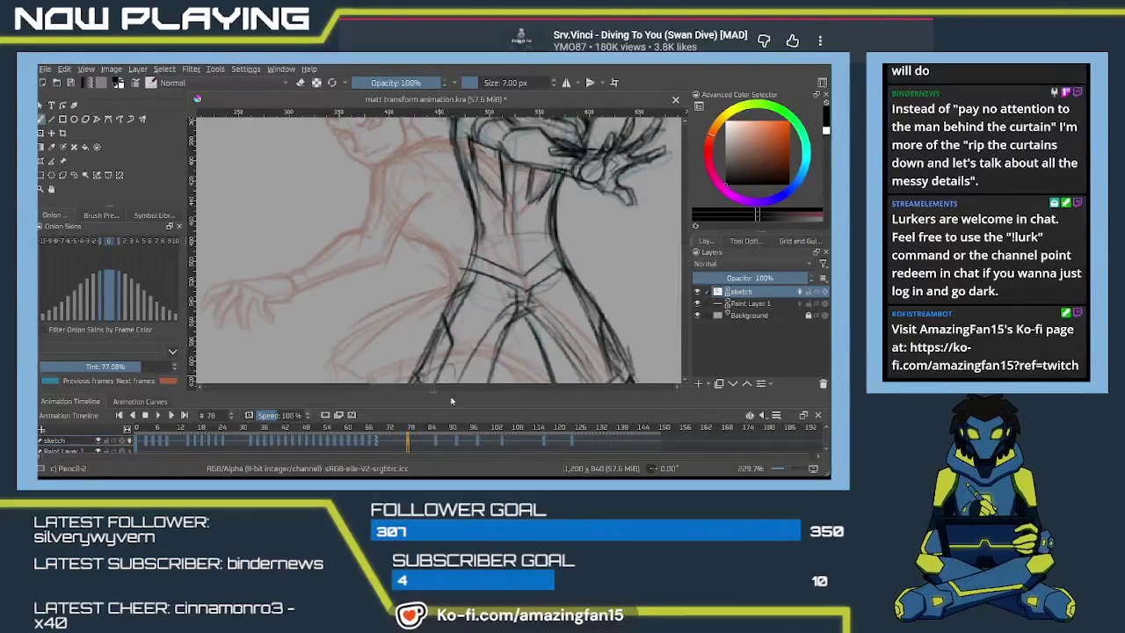
{"action": "key", "text": "Delete"}
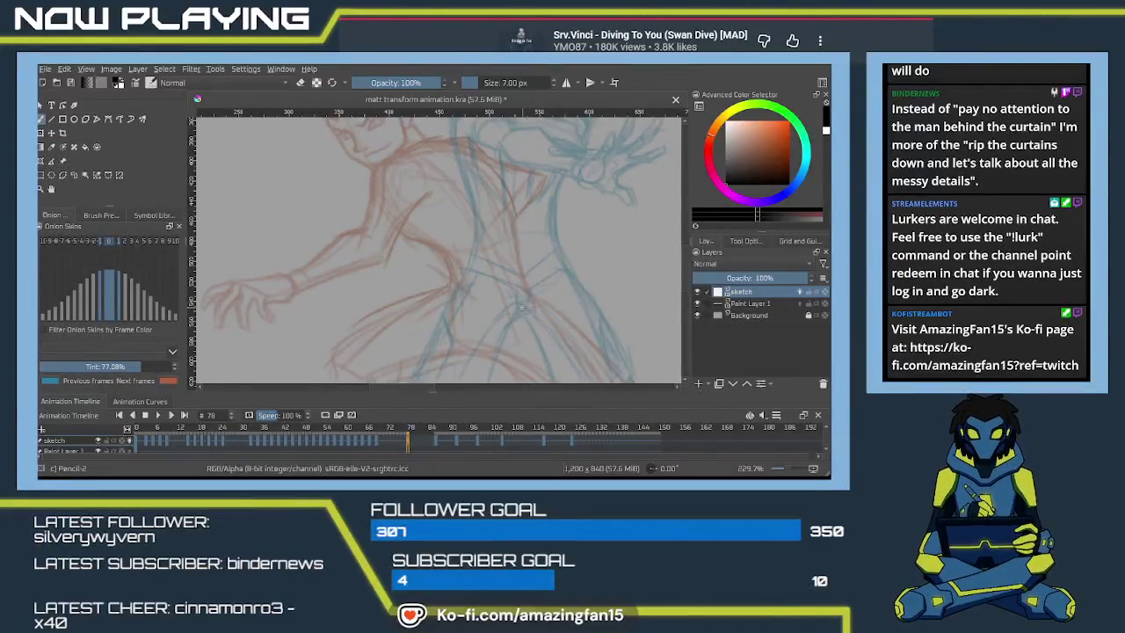
{"action": "scroll", "coordinate": [521, 308], "scroll_direction": "down", "scroll_amount": 1}
- Zoom out to centre both onion-skin figures and sketch the vertical left and right torso sides
{"action": "scroll", "coordinate": [522, 319], "scroll_direction": "down", "scroll_amount": 2}
{"action": "scroll", "coordinate": [501, 290], "scroll_direction": "down", "scroll_amount": 2}
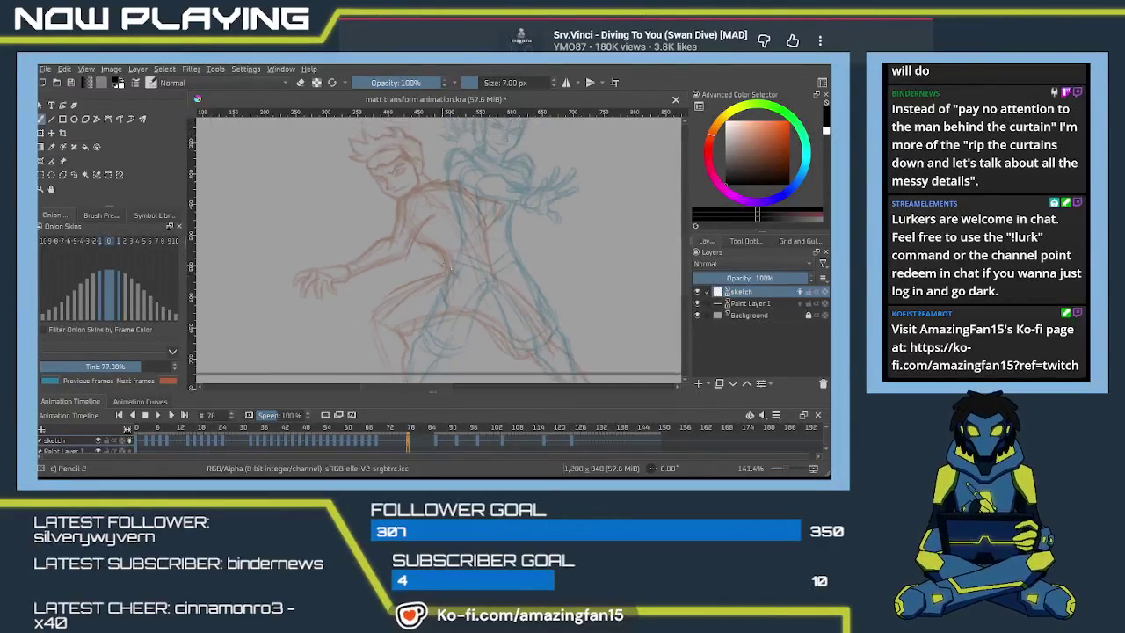
{"action": "scroll", "coordinate": [479, 260], "scroll_direction": "down", "scroll_amount": 1}
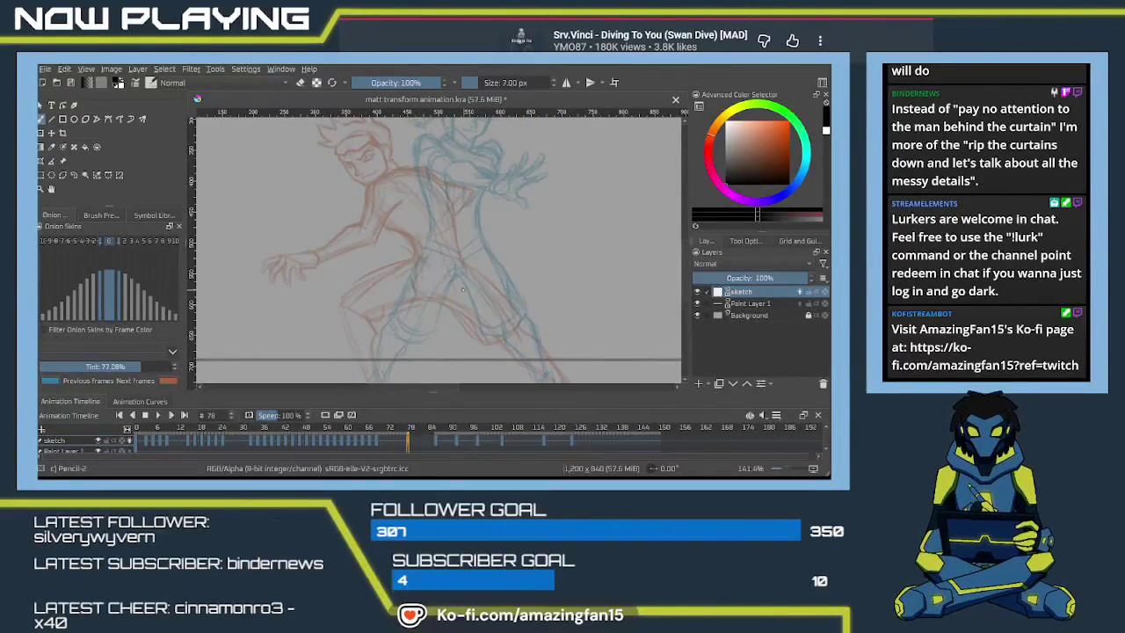
{"action": "scroll", "coordinate": [457, 264], "scroll_direction": "down", "scroll_amount": 2}
{"action": "left_click_drag", "start_coordinate": [440, 251], "coordinate": [444, 268]}
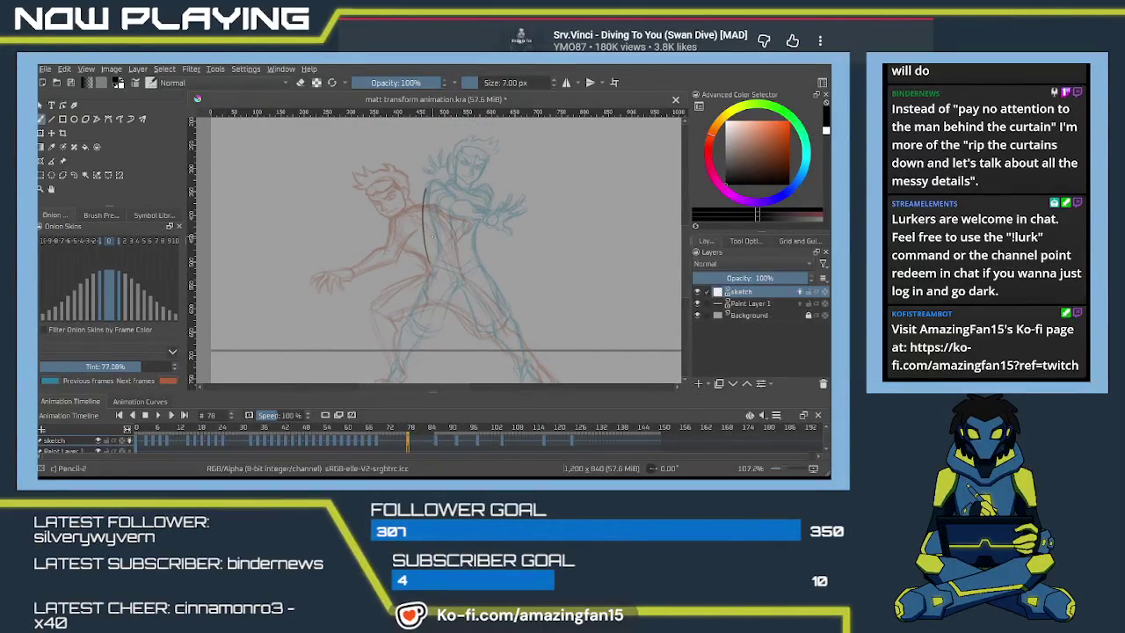
{"action": "left_click_drag", "start_coordinate": [444, 195], "coordinate": [445, 255]}
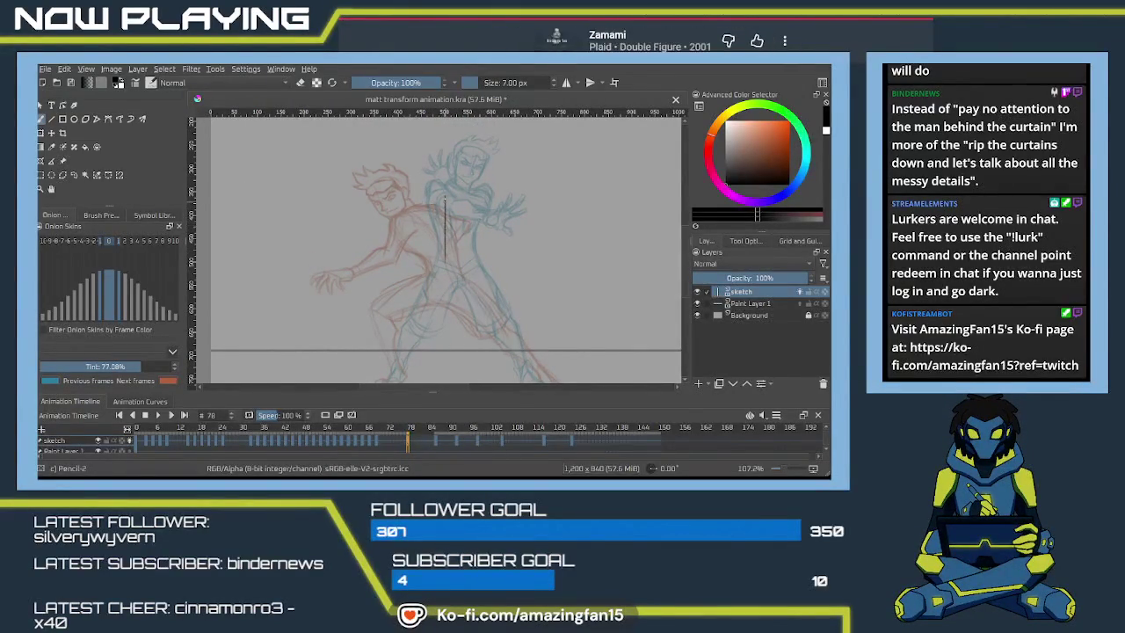
{"action": "left_click_drag", "start_coordinate": [446, 200], "coordinate": [444, 257]}
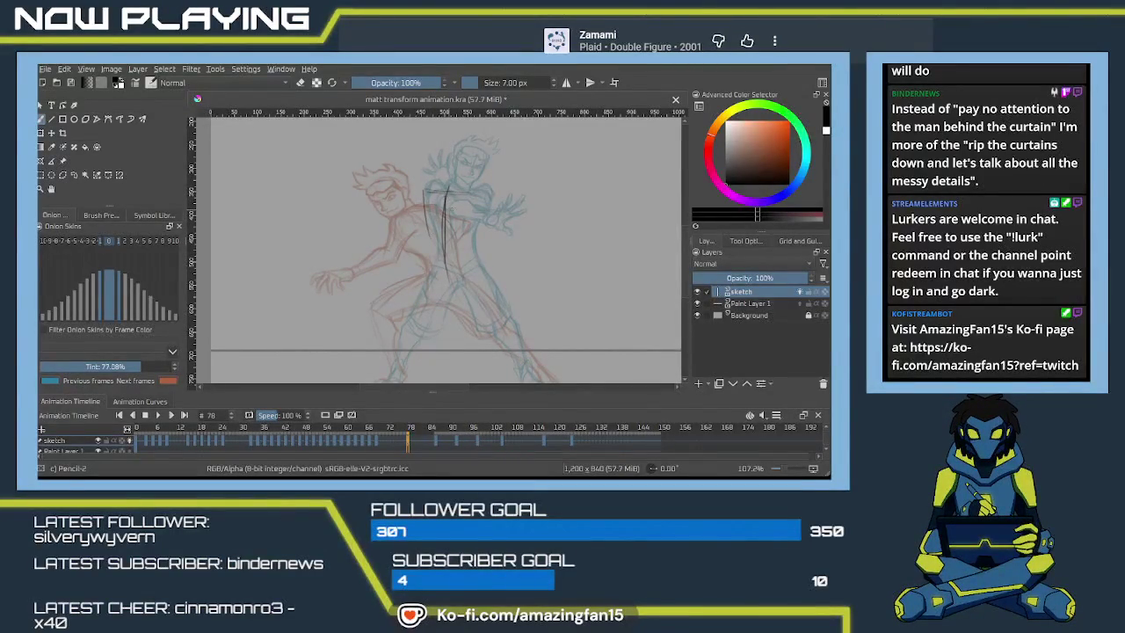
{"action": "left_click_drag", "start_coordinate": [431, 188], "coordinate": [429, 251]}
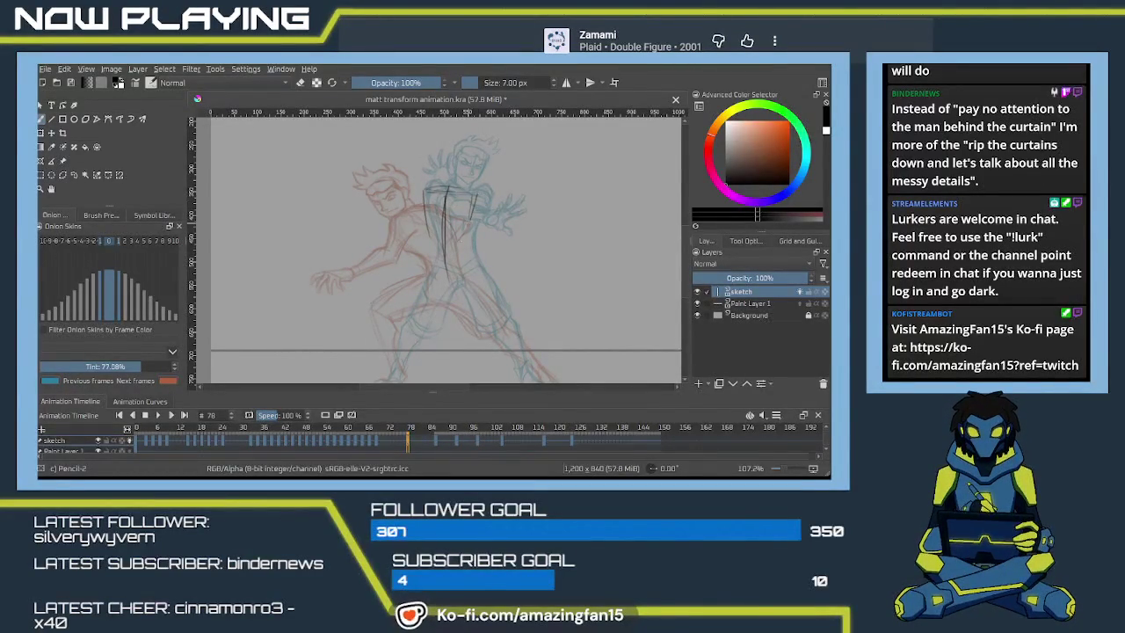
{"action": "left_click_drag", "start_coordinate": [423, 197], "coordinate": [427, 269]}
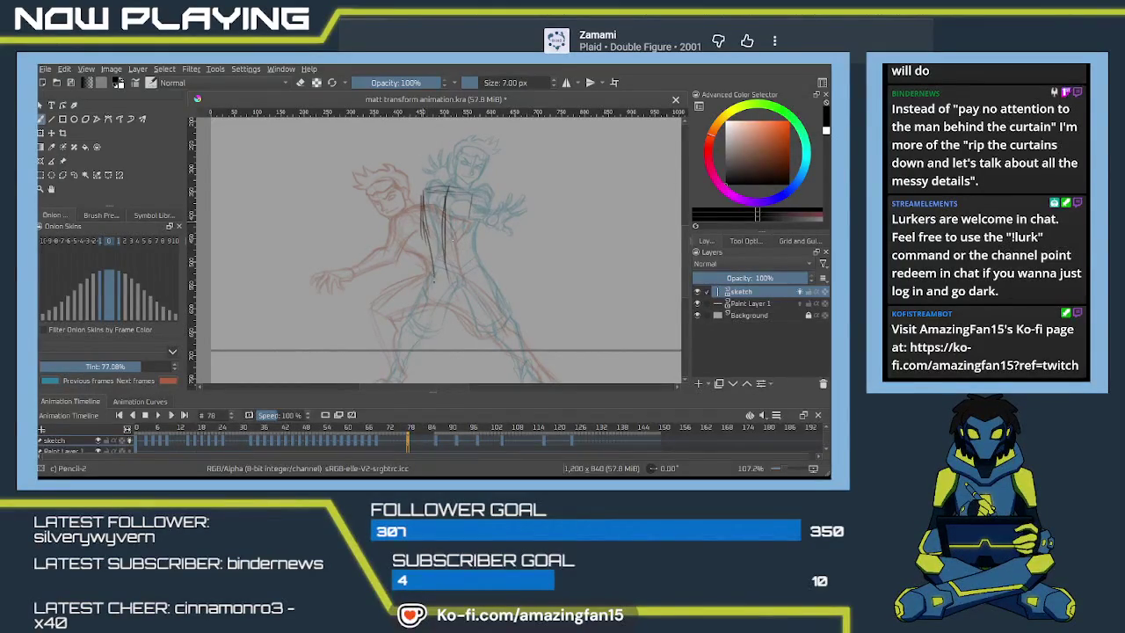
- Redraw the torso's left and top edges and add a lower-torso stroke, undoing stray lines
{"action": "left_click_drag", "start_coordinate": [470, 197], "coordinate": [462, 272]}
{"action": "key", "text": "ctrl+z"}
{"action": "key", "text": "ctrl+z"}
{"action": "key", "text": "ctrl+z"}
{"action": "key", "text": "ctrl+z"}
{"action": "left_click_drag", "start_coordinate": [422, 194], "coordinate": [423, 249]}
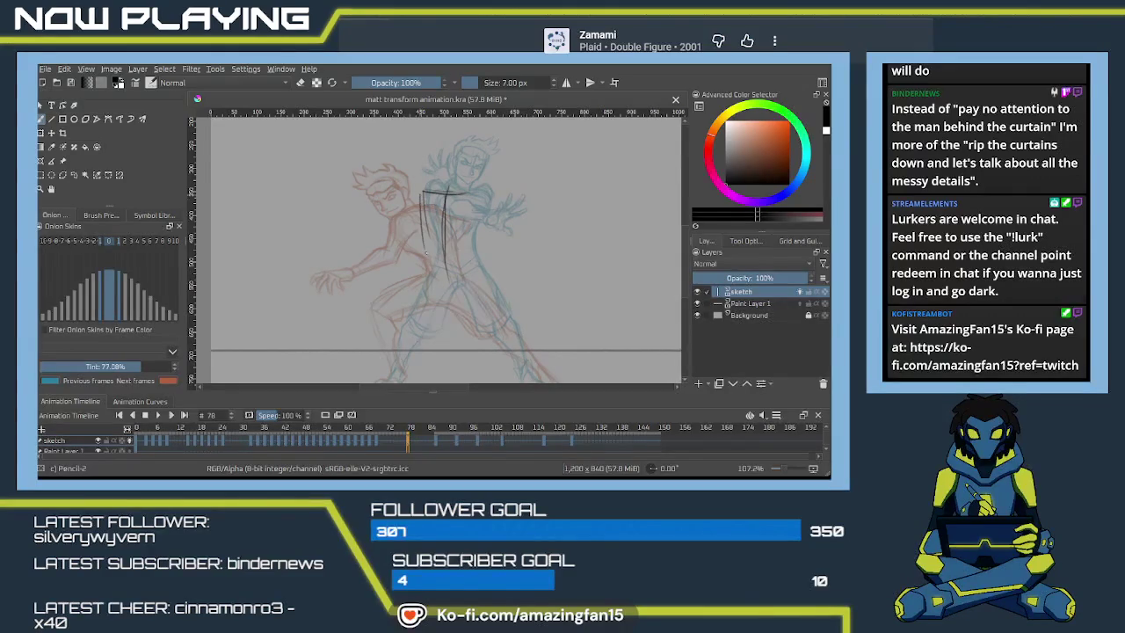
{"action": "left_click_drag", "start_coordinate": [425, 193], "coordinate": [458, 194]}
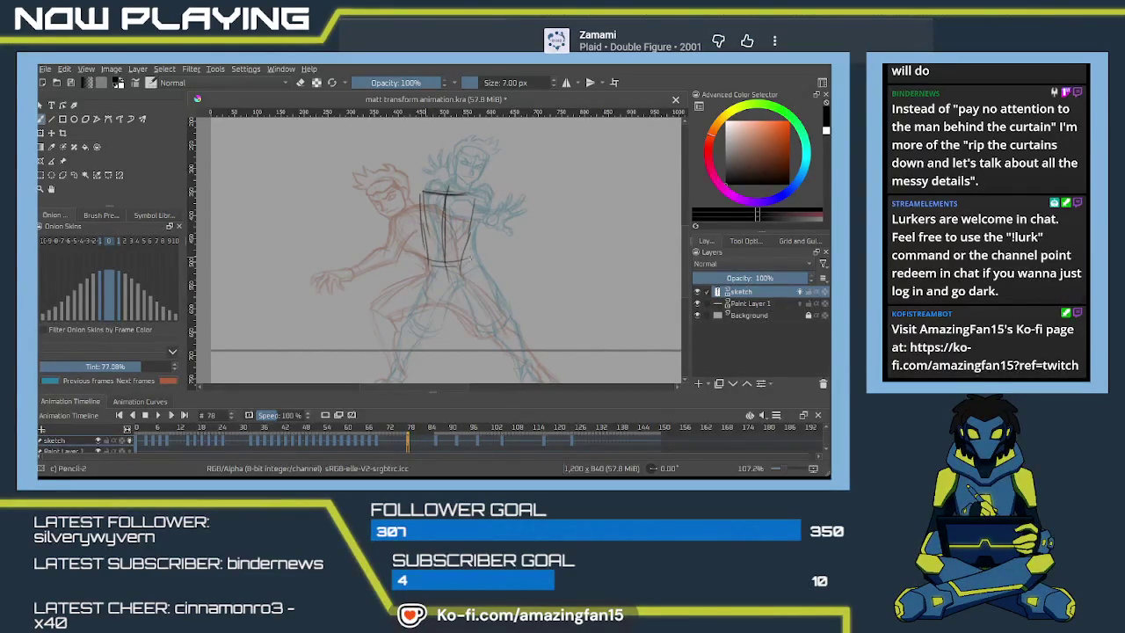
{"action": "key", "text": "ctrl+z"}
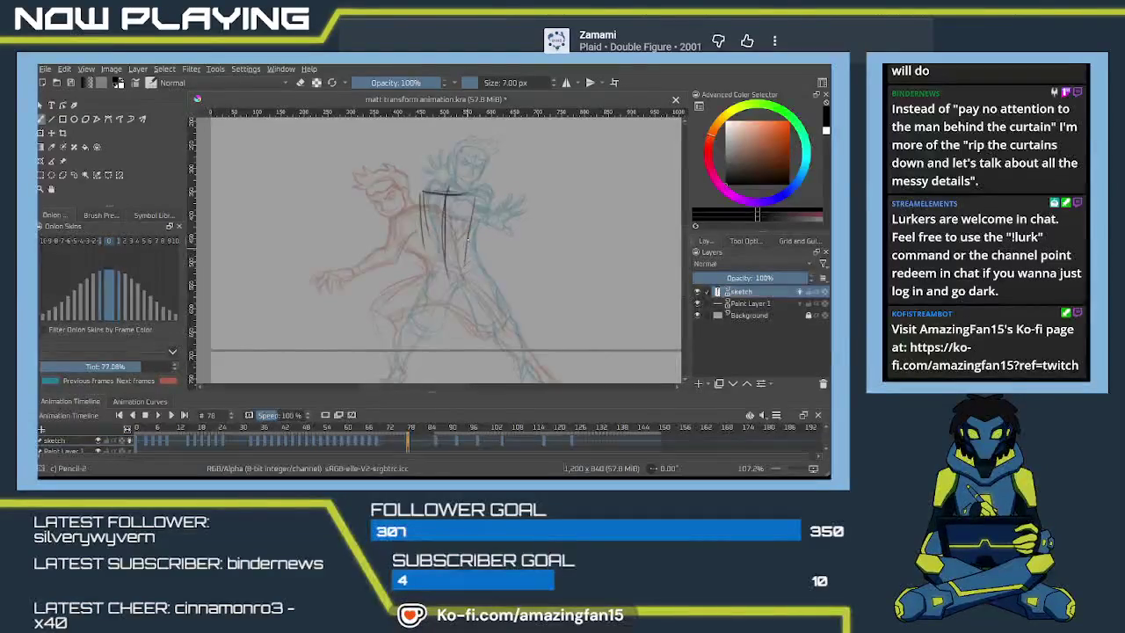
{"action": "left_click_drag", "start_coordinate": [450, 261], "coordinate": [466, 257]}
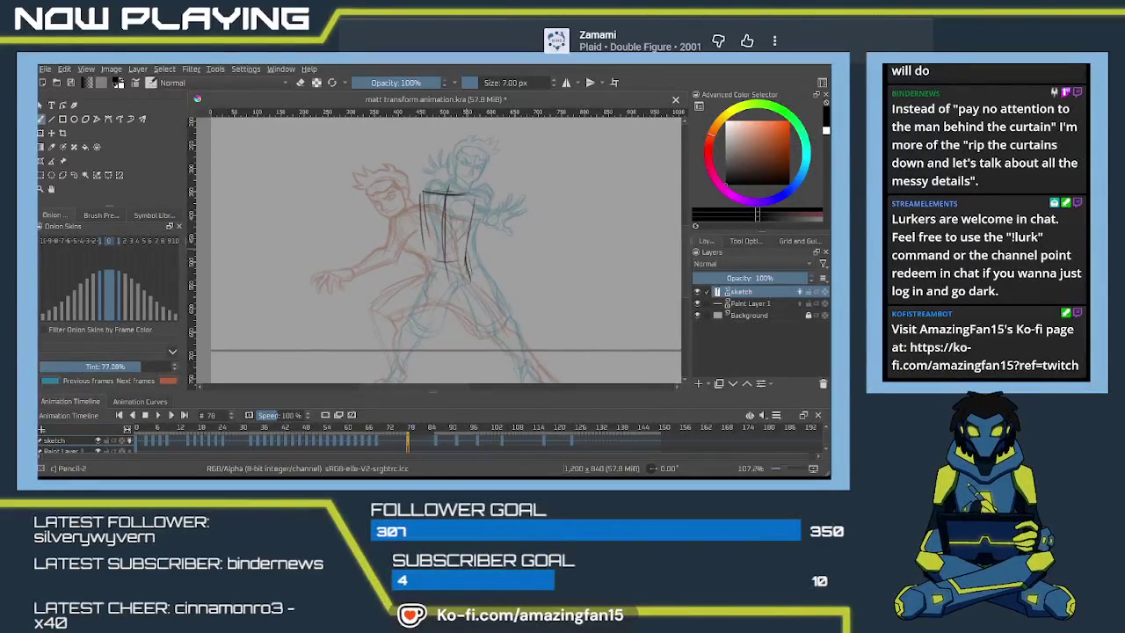
{"action": "key", "text": "ctrl+z"}
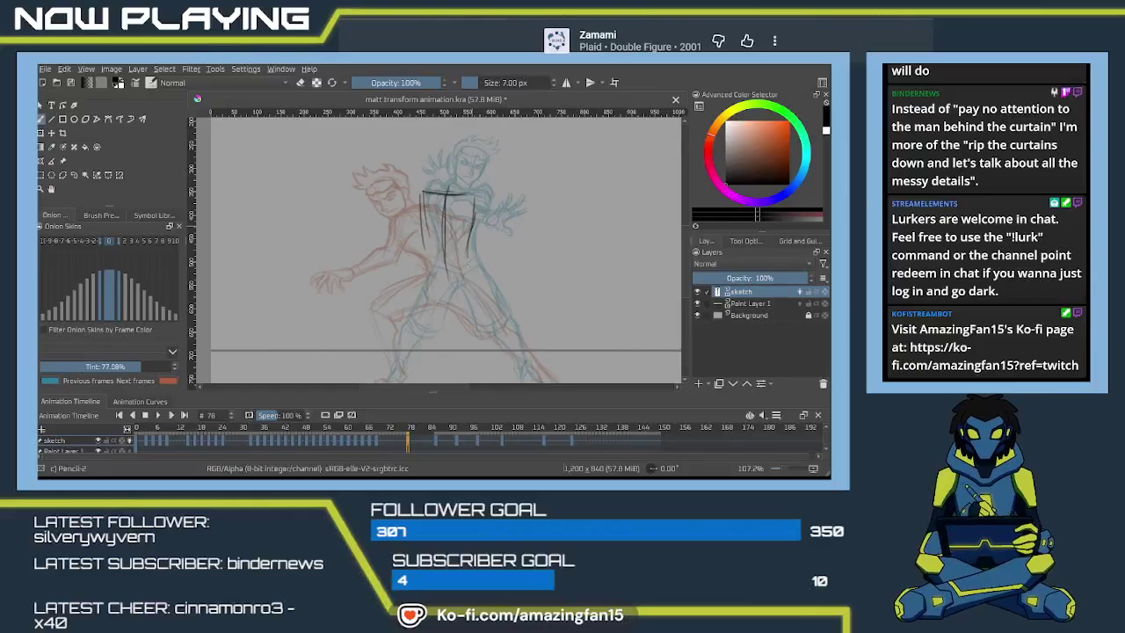
{"action": "mouse_move", "coordinate": [432, 235]}
{"action": "left_mouse_down"}
{"action": "mouse_move", "coordinate": [435, 255]}
{"action": "mouse_move", "coordinate": [474, 279]}
{"action": "mouse_move", "coordinate": [447, 287]}
{"action": "mouse_move", "coordinate": [466, 241]}
{"action": "left_mouse_up"}
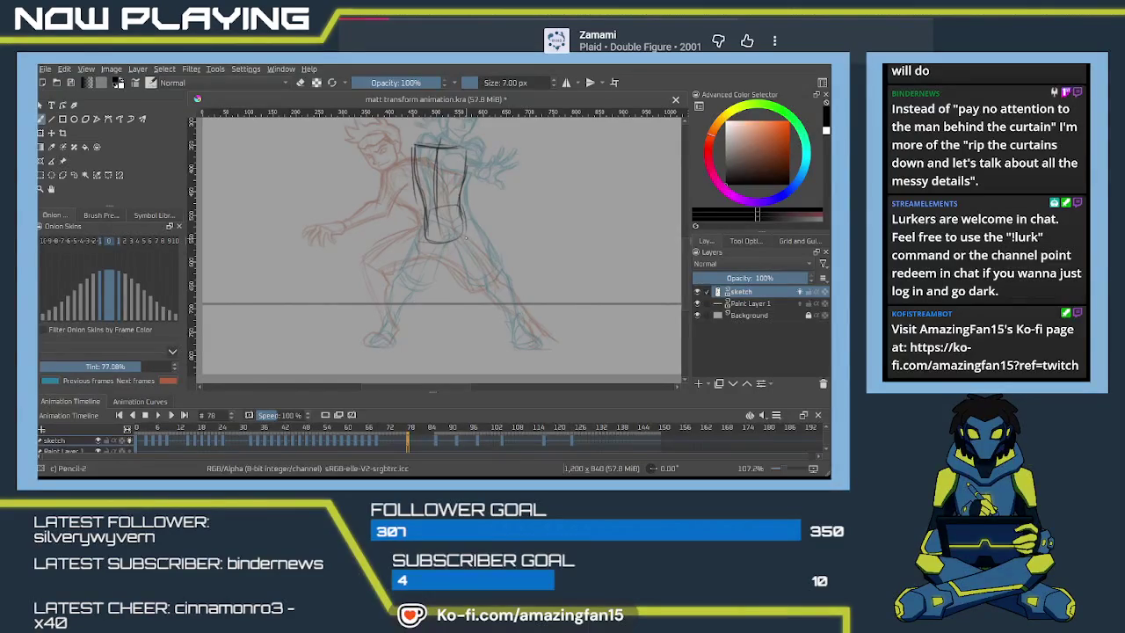
- Zoom in on the torso and sketch belt lines around the character's waist
{"action": "key", "text": "1"}
{"action": "key", "text": "plus"}
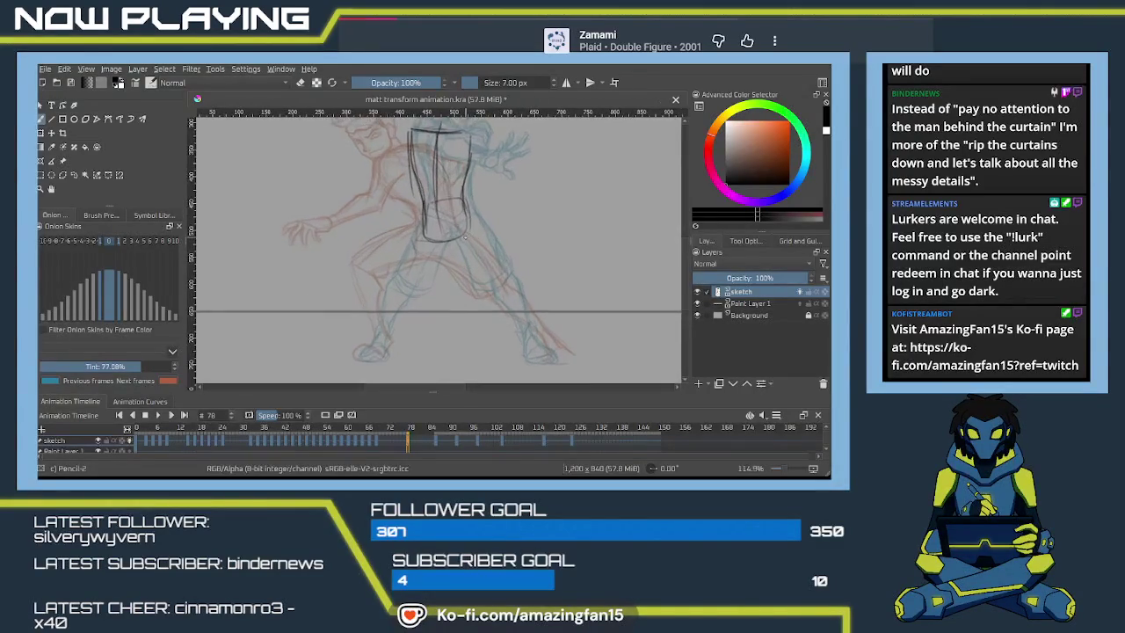
{"action": "left_click_drag", "start_coordinate": [450, 260], "coordinate": [422, 222]}
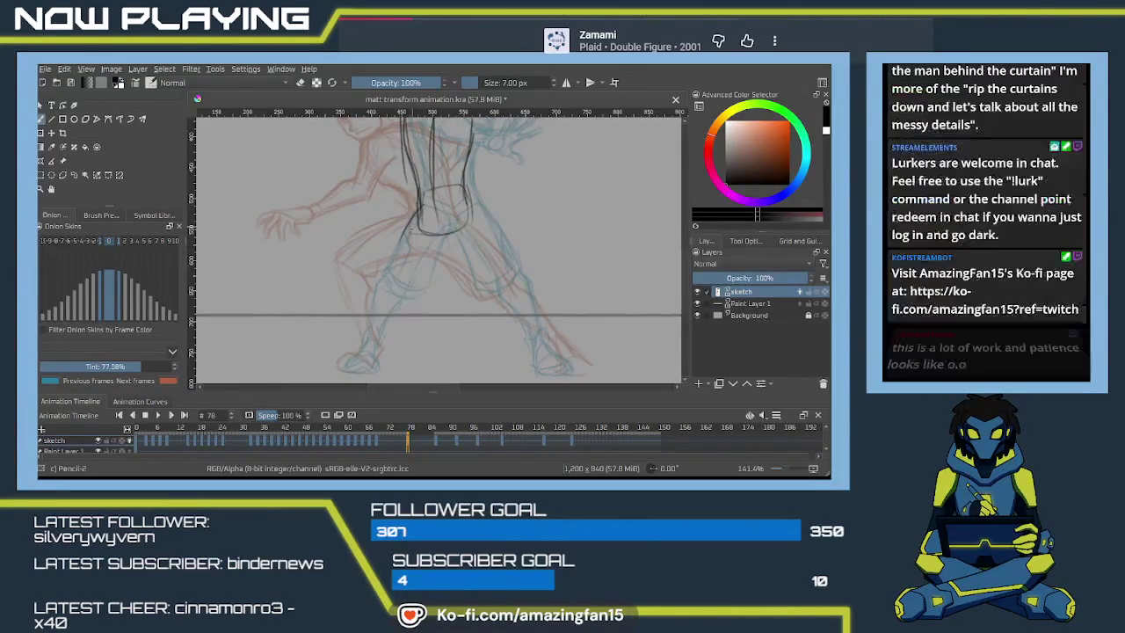
{"action": "mouse_move", "coordinate": [418, 190]}
{"action": "left_mouse_down"}
{"action": "mouse_move", "coordinate": [416, 209]}
{"action": "mouse_move", "coordinate": [471, 196]}
{"action": "mouse_move", "coordinate": [461, 191]}
{"action": "mouse_move", "coordinate": [436, 268]}
{"action": "mouse_move", "coordinate": [437, 225]}
{"action": "mouse_move", "coordinate": [401, 266]}
{"action": "left_mouse_up"}
- Draw dark contours for both legs in a wide stance, extending down toward the feet
{"action": "left_click_drag", "start_coordinate": [401, 220], "coordinate": [382, 257]}
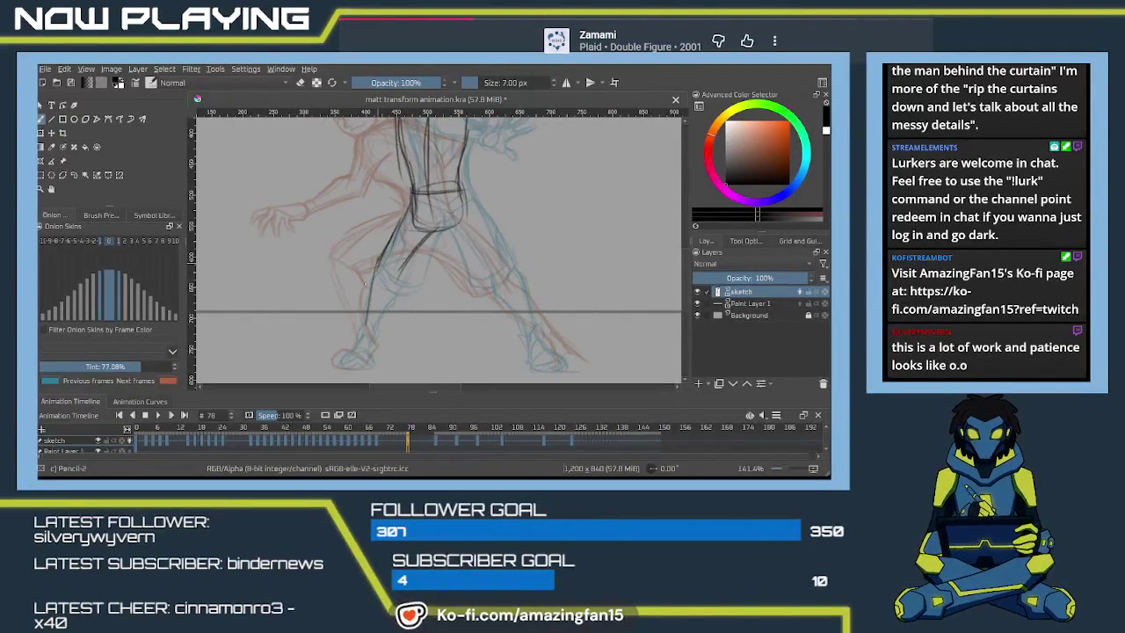
{"action": "left_click_drag", "start_coordinate": [390, 239], "coordinate": [362, 341]}
{"action": "left_click_drag", "start_coordinate": [372, 257], "coordinate": [362, 325]}
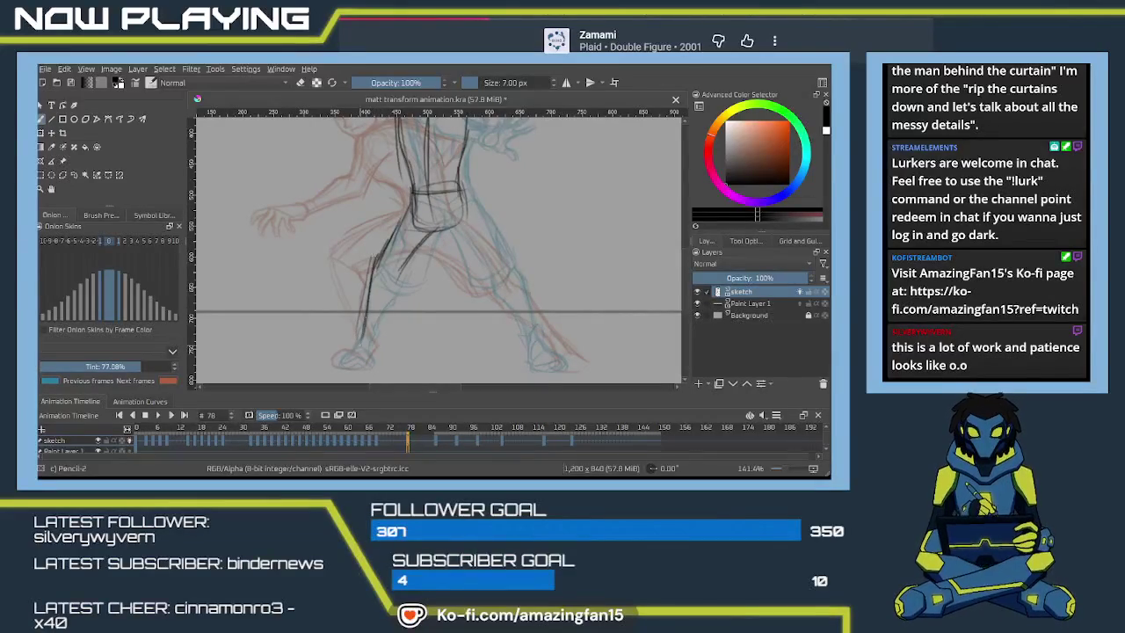
{"action": "left_click_drag", "start_coordinate": [406, 255], "coordinate": [369, 347]}
{"action": "left_click_drag", "start_coordinate": [431, 232], "coordinate": [404, 262]}
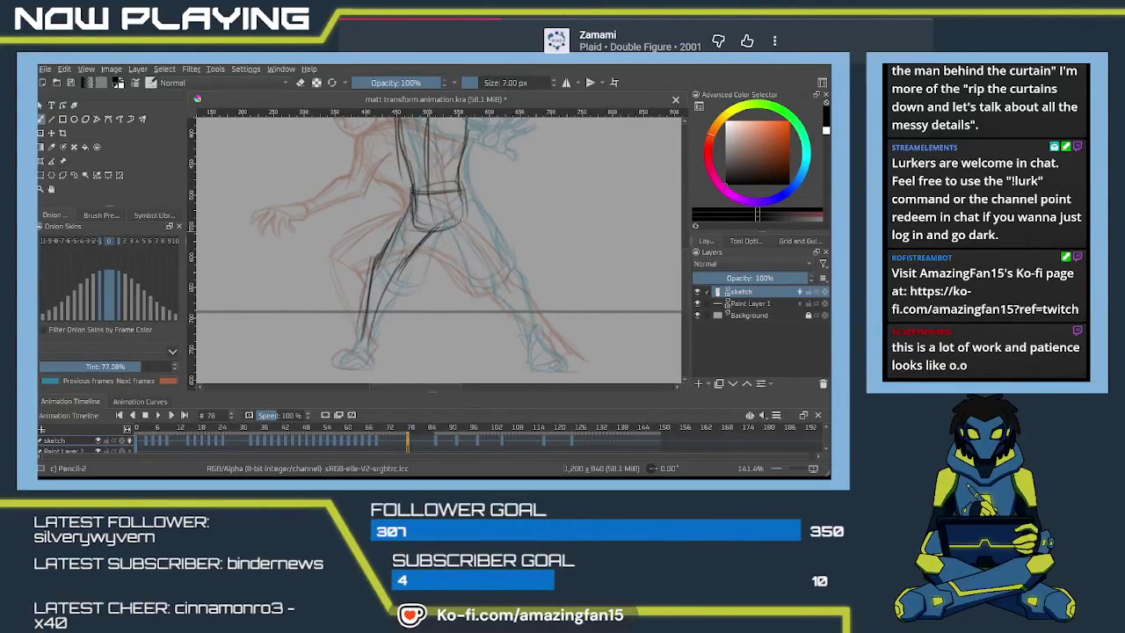
{"action": "mouse_move", "coordinate": [462, 196]}
{"action": "left_mouse_down"}
{"action": "mouse_move", "coordinate": [494, 262]}
{"action": "mouse_move", "coordinate": [491, 251]}
{"action": "mouse_move", "coordinate": [477, 269]}
{"action": "left_mouse_up"}
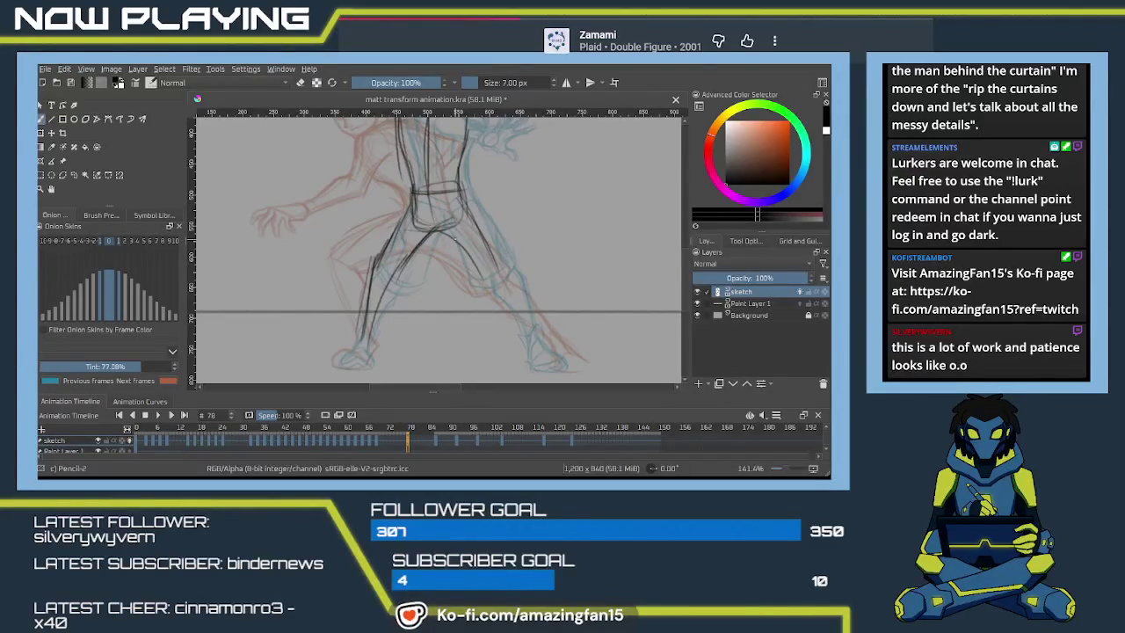
{"action": "key", "text": "ctrl+z"}
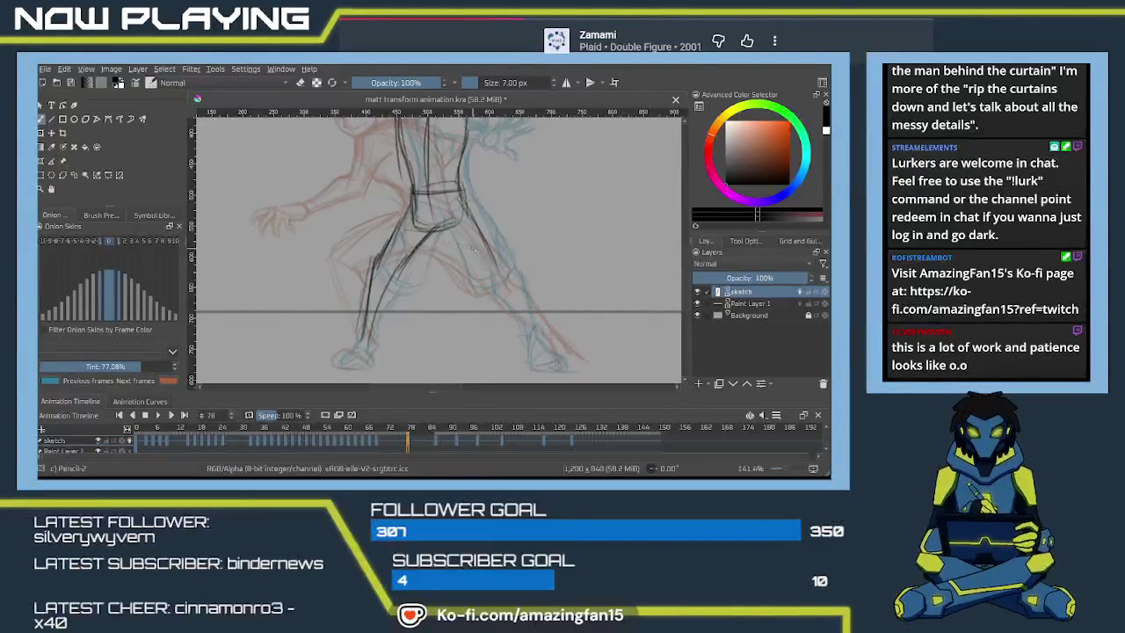
{"action": "mouse_move", "coordinate": [515, 274]}
{"action": "left_mouse_down"}
{"action": "mouse_move", "coordinate": [489, 256]}
{"action": "mouse_move", "coordinate": [477, 289]}
{"action": "left_mouse_up"}
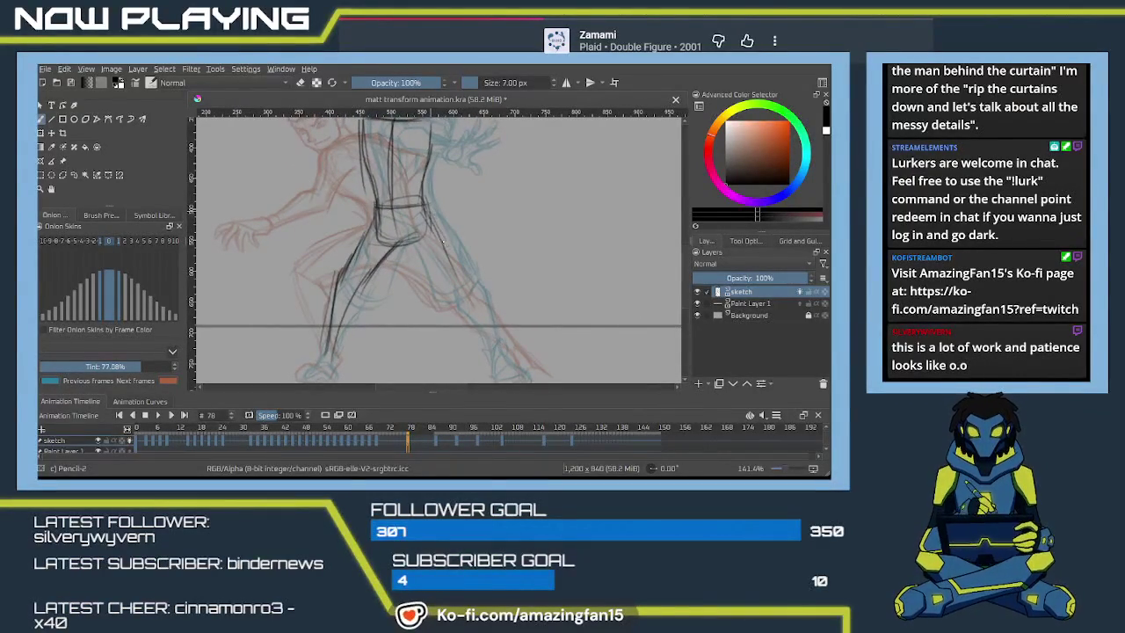
{"action": "mouse_move", "coordinate": [444, 246]}
{"action": "left_mouse_down"}
{"action": "mouse_move", "coordinate": [406, 203]}
{"action": "mouse_move", "coordinate": [435, 248]}
{"action": "left_mouse_up"}
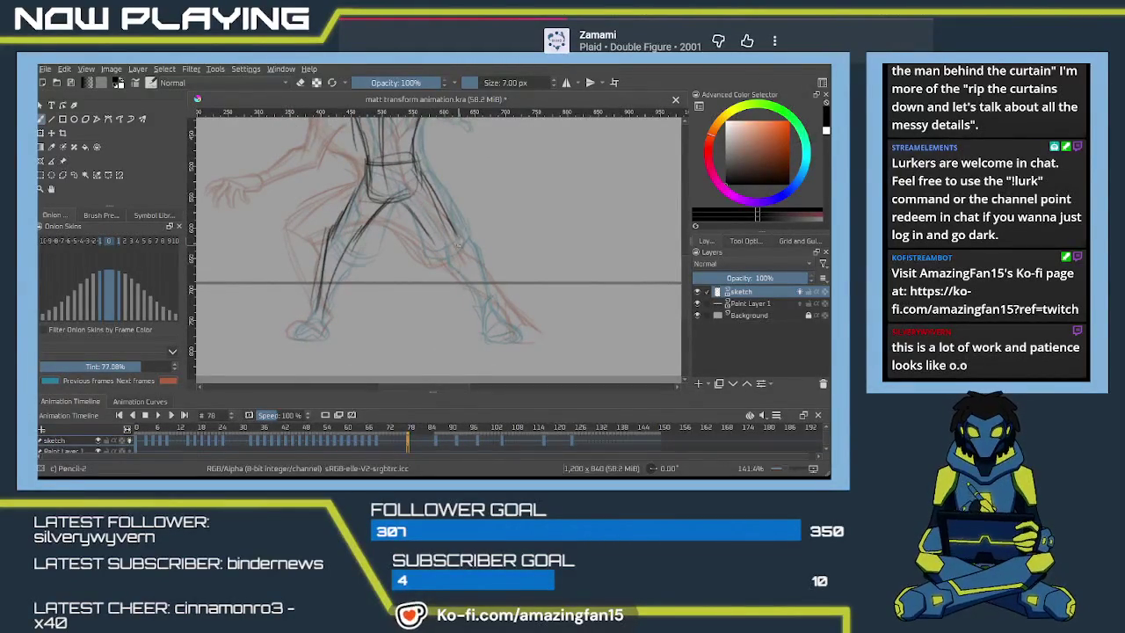
{"action": "left_click_drag", "start_coordinate": [470, 251], "coordinate": [513, 339]}
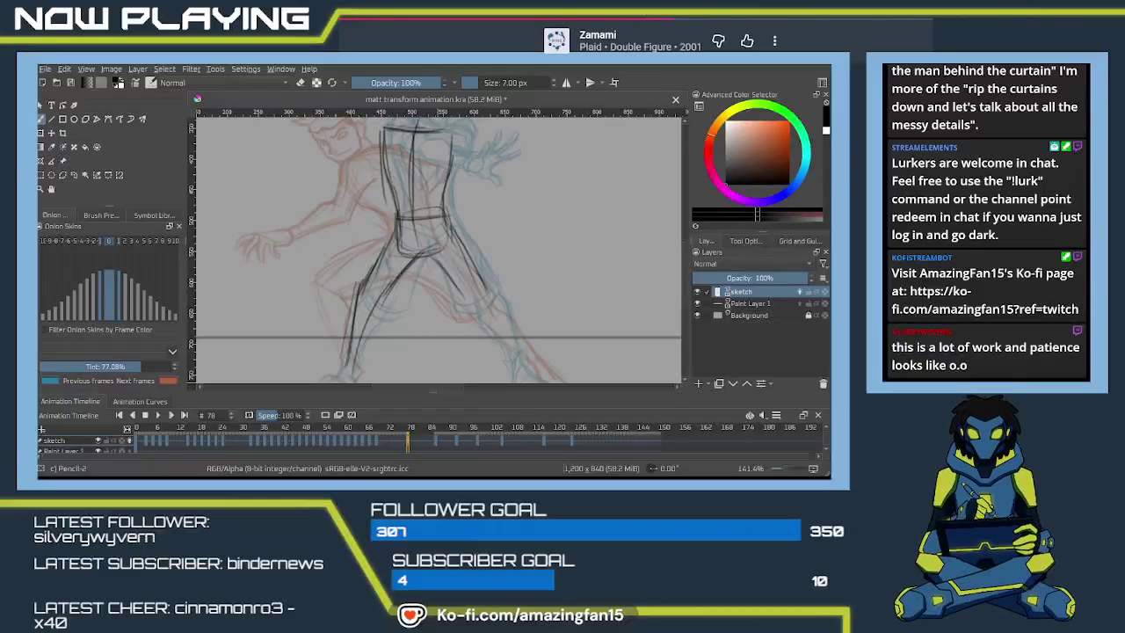
- Play back the animation several times to check the motion through frame 78
{"action": "key", "text": "space"}
{"action": "key", "text": "space"}
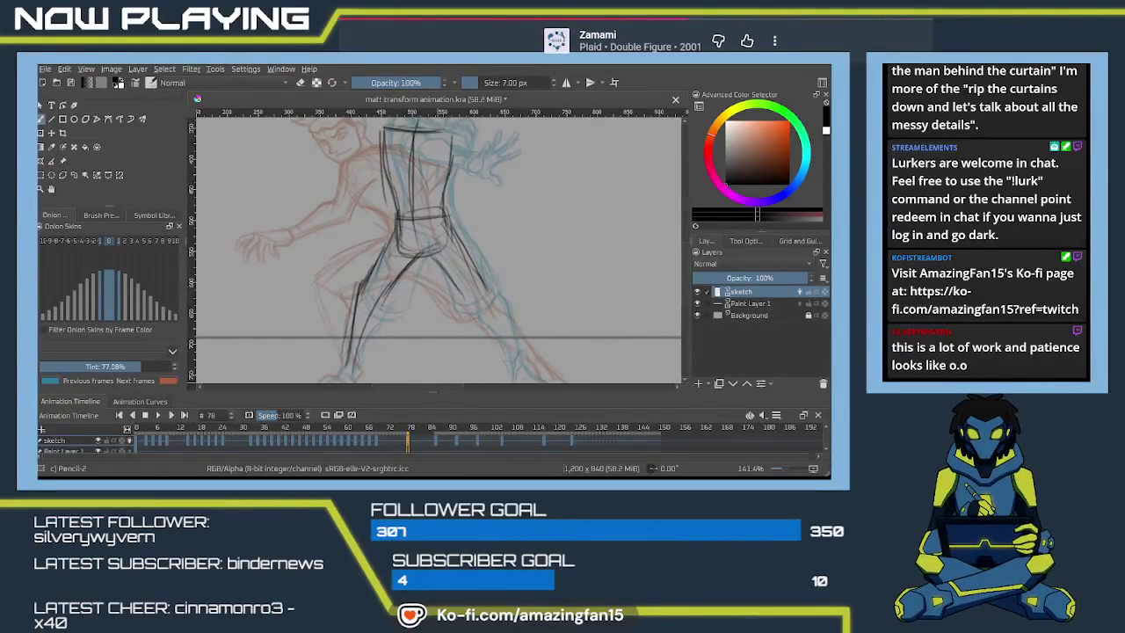
{"action": "key", "text": "space"}
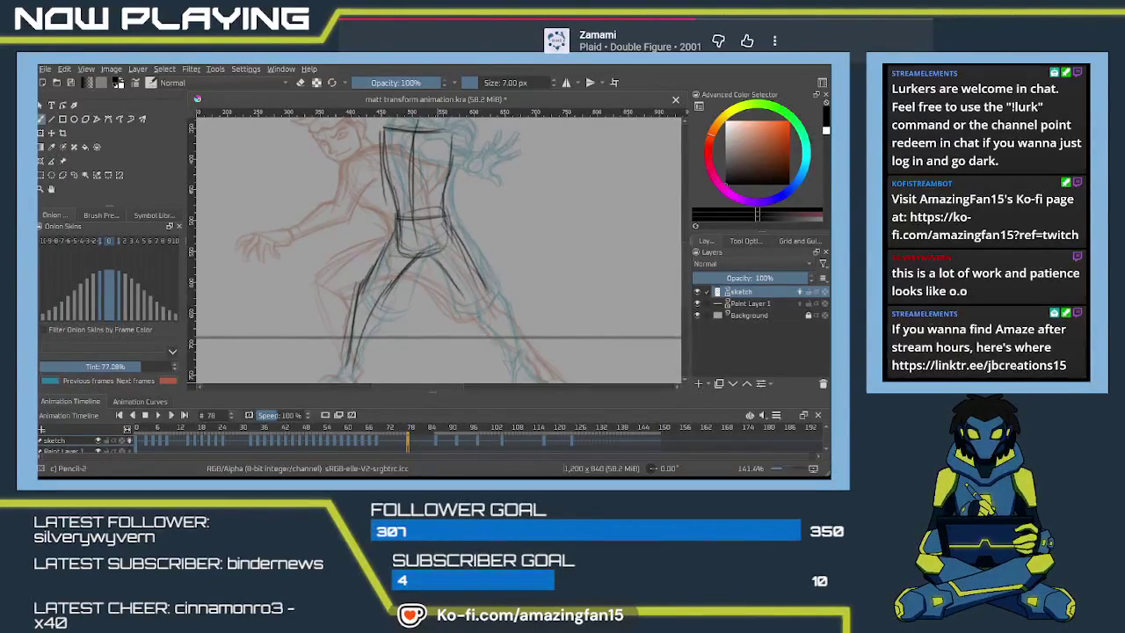
{"action": "key", "text": "space"}
{"action": "key", "text": "space"}
{"action": "key", "text": "space"}
{"action": "key", "text": "space"}
{"action": "key", "text": "space"}
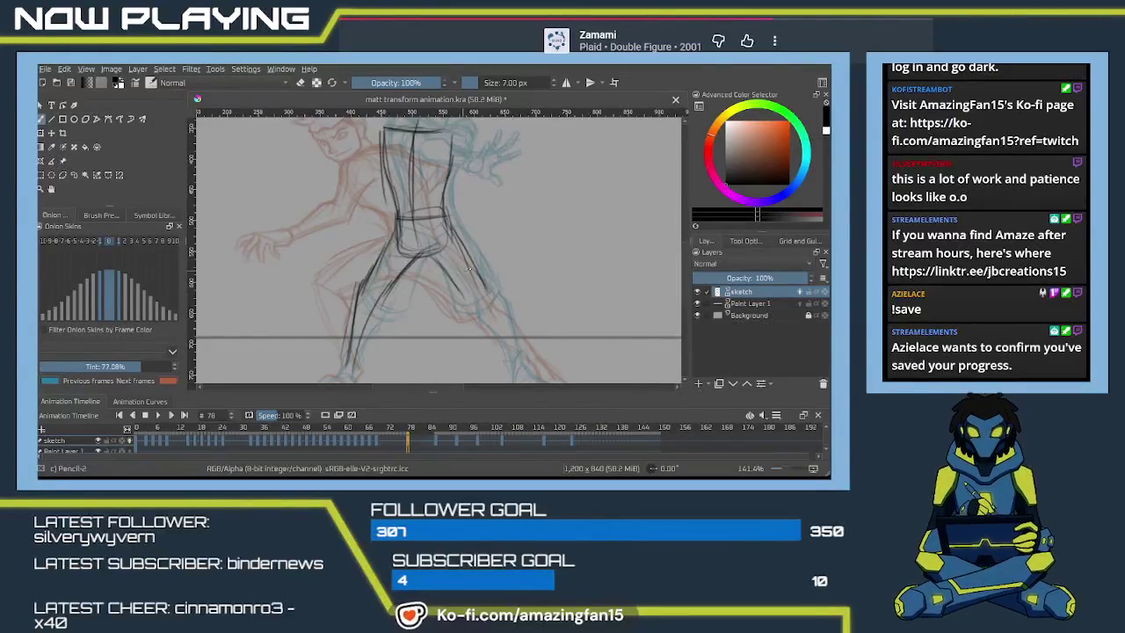
- Save the animation file with Ctrl+S
{"action": "scroll", "coordinate": [498, 292], "scroll_direction": "down", "scroll_amount": 1}
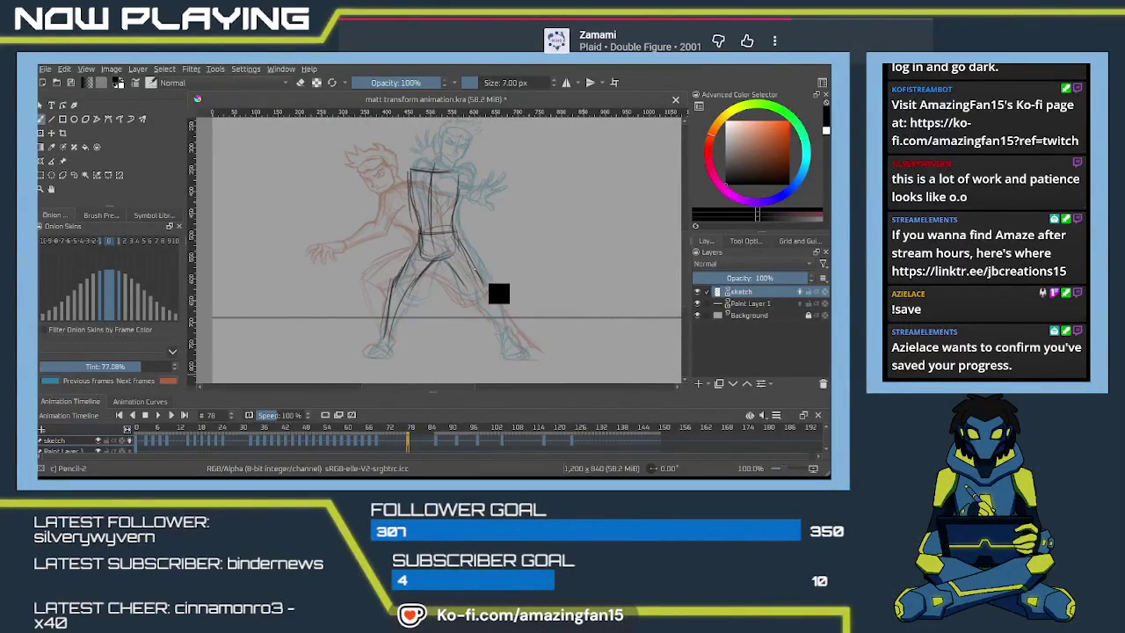
{"action": "key", "text": "ctrl+s"}
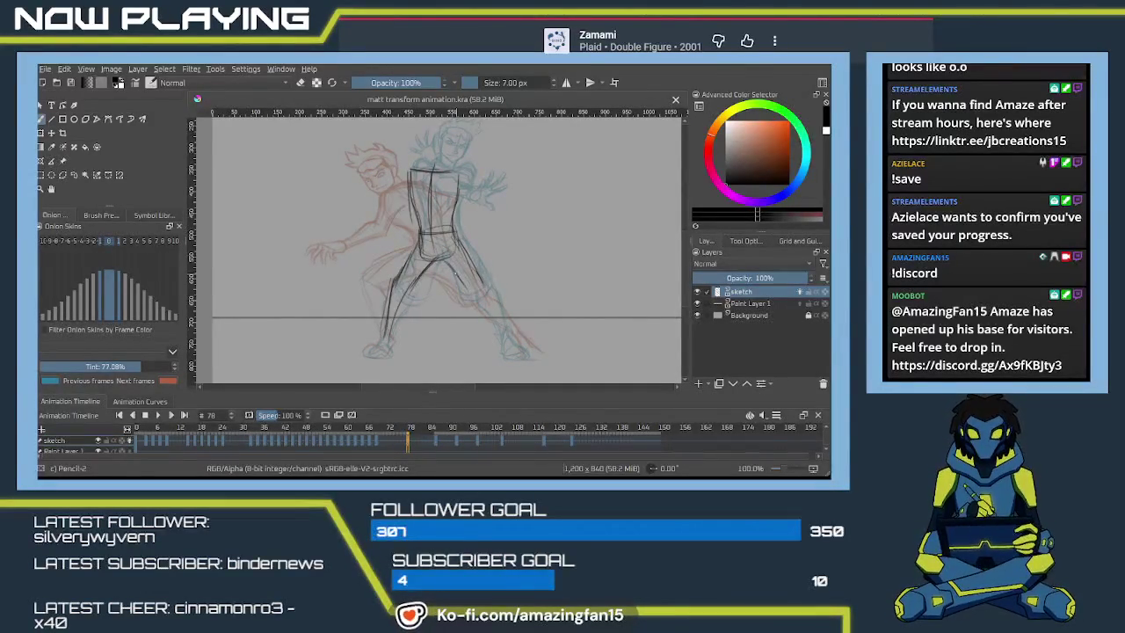
{"action": "key", "text": "ctrl+plus"}
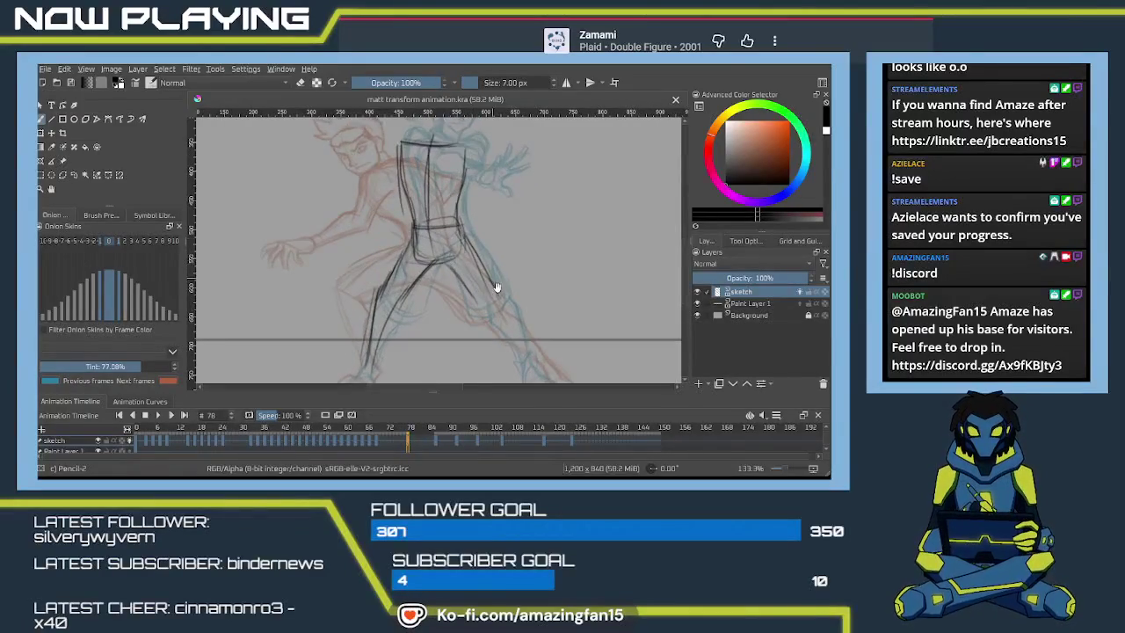
- Erase rough right-leg lines, then redraw the thigh, knee and inner-leg contours with Pencil-2
{"action": "left_click_drag", "start_coordinate": [500, 294], "coordinate": [465, 252]}
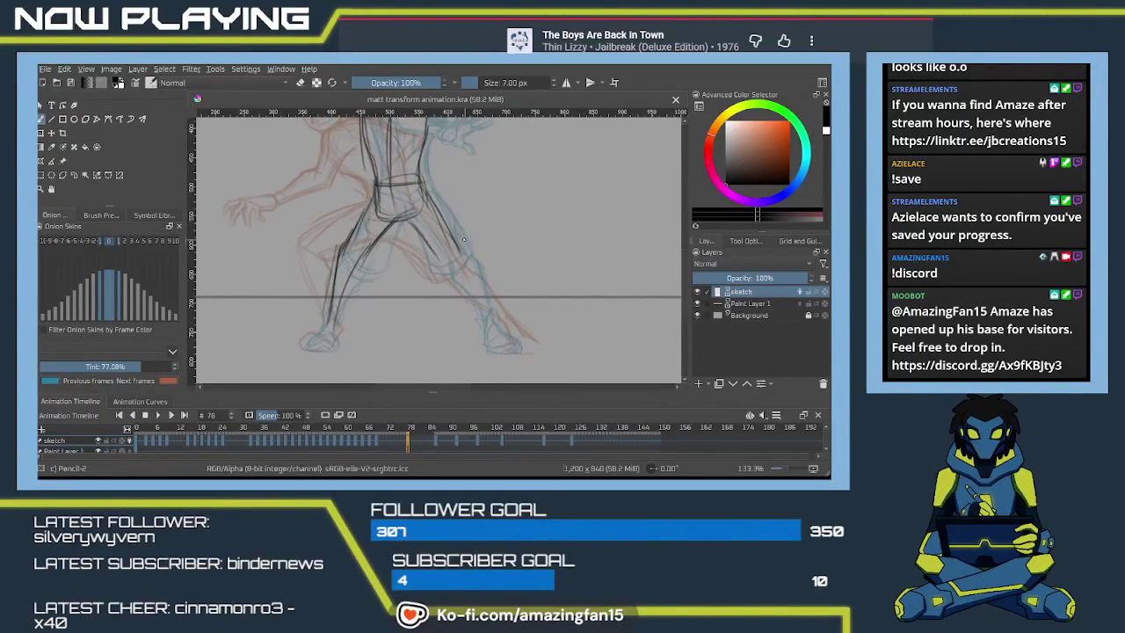
{"action": "key", "text": "e"}
{"action": "left_click_drag", "start_coordinate": [450, 221], "coordinate": [442, 202]}
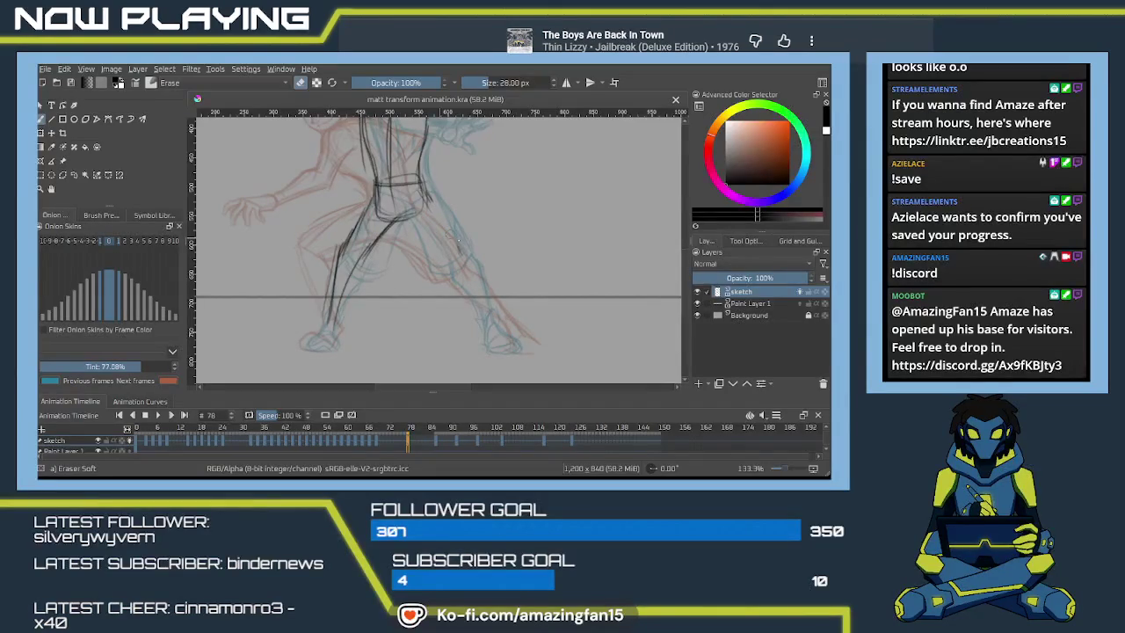
{"action": "key", "text": "e"}
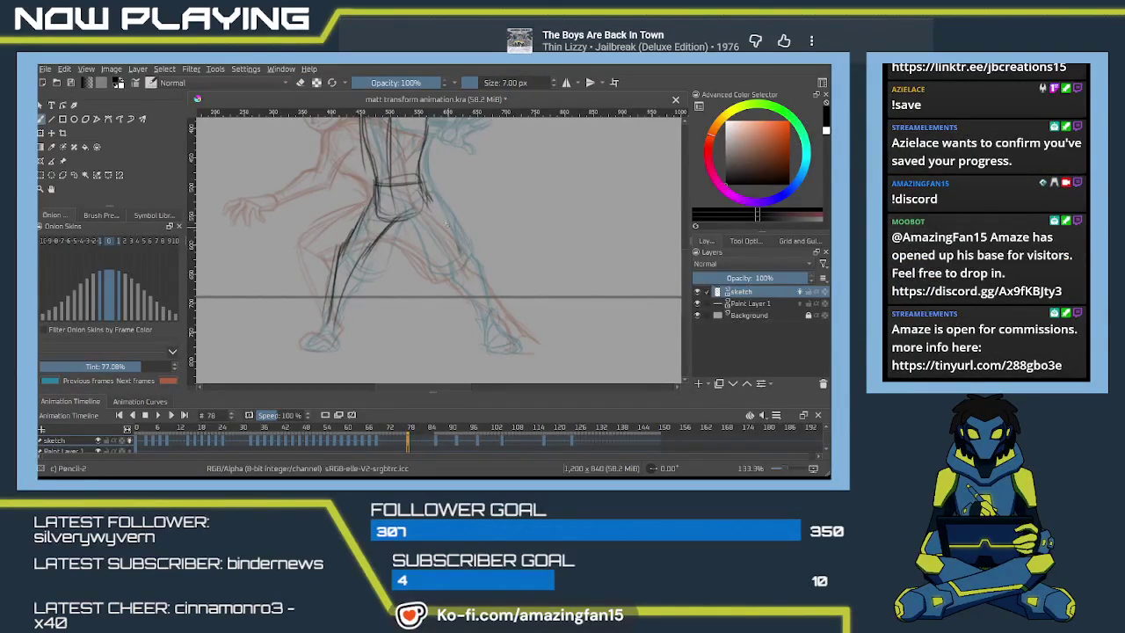
{"action": "mouse_move", "coordinate": [466, 251]}
{"action": "left_mouse_down"}
{"action": "mouse_move", "coordinate": [439, 214]}
{"action": "mouse_move", "coordinate": [471, 262]}
{"action": "left_mouse_up"}
{"action": "key", "text": "ctrl+z"}
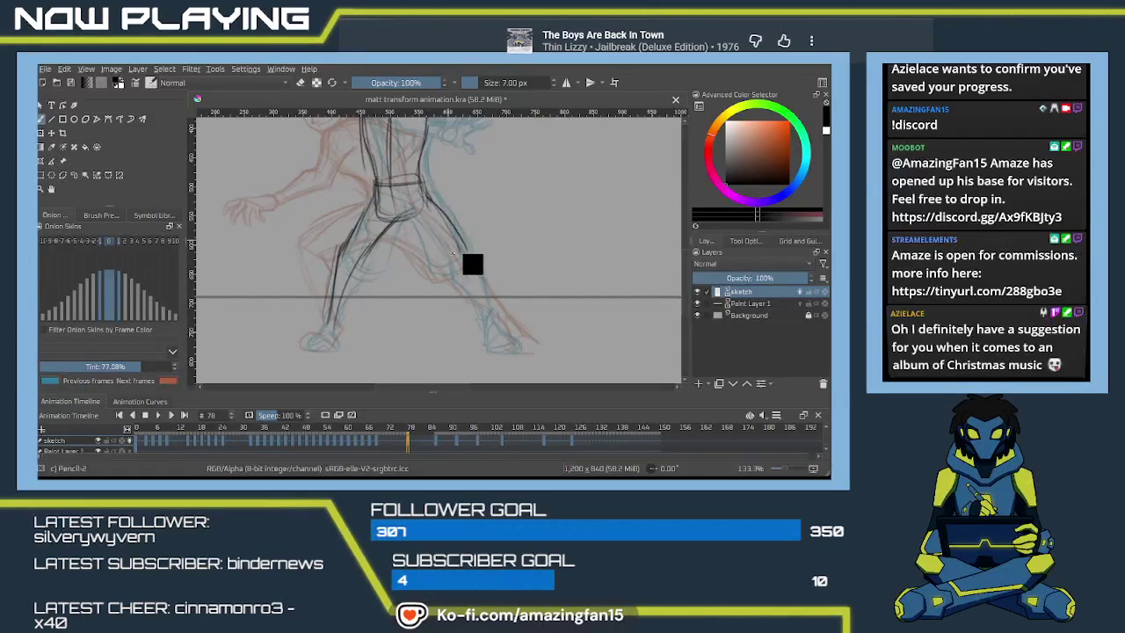
{"action": "scroll", "coordinate": [466, 259], "scroll_direction": "up", "scroll_amount": 2}
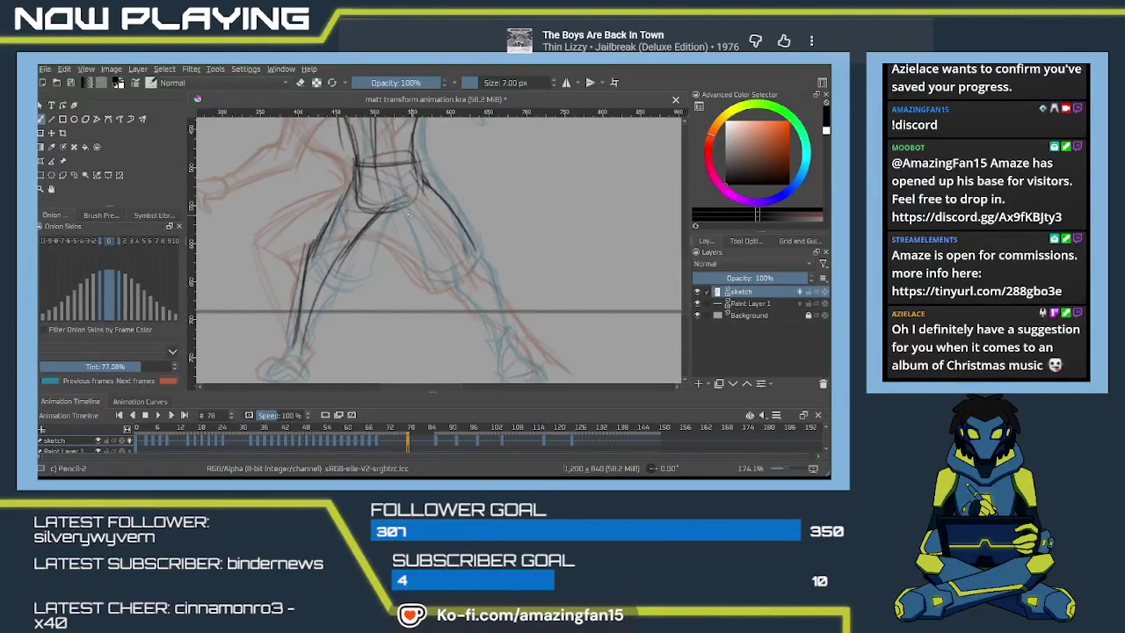
{"action": "mouse_move", "coordinate": [409, 217]}
{"action": "left_mouse_down"}
{"action": "mouse_move", "coordinate": [445, 257]}
{"action": "mouse_move", "coordinate": [423, 227]}
{"action": "left_mouse_up"}
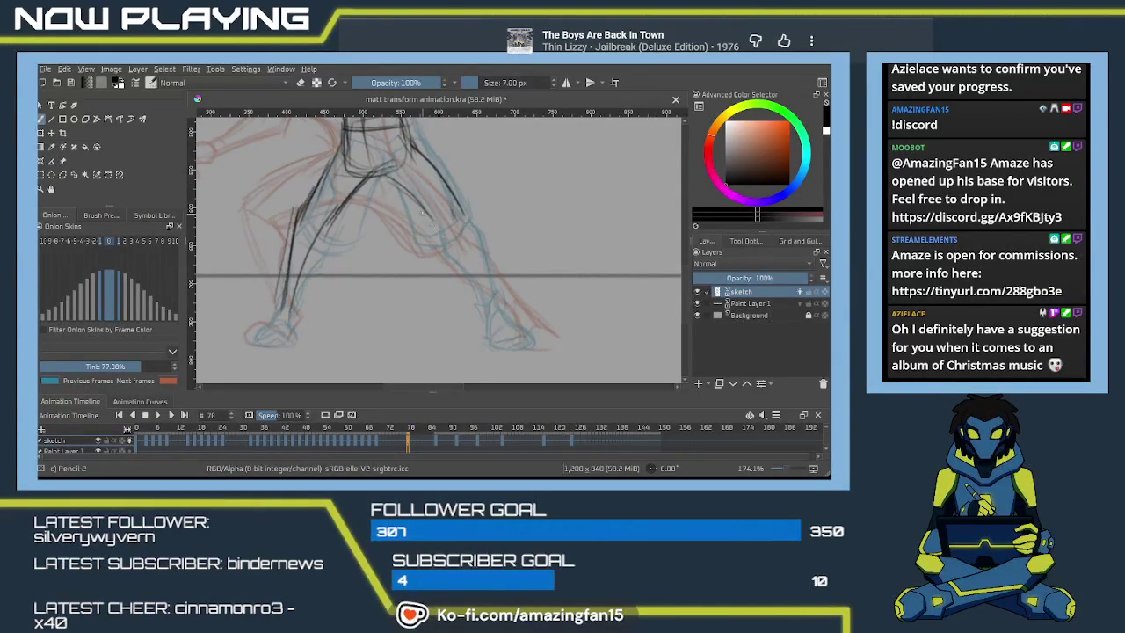
{"action": "left_click_drag", "start_coordinate": [409, 143], "coordinate": [449, 207]}
{"action": "left_click_drag", "start_coordinate": [439, 180], "coordinate": [456, 211]}
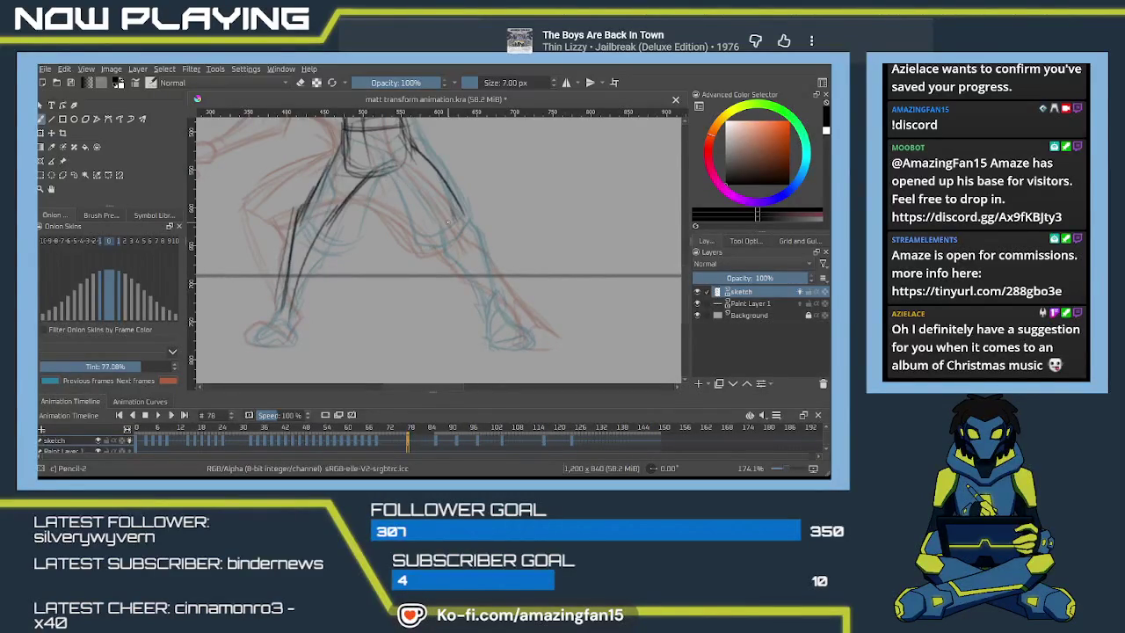
- Sketch the right foot and darken the right leg, inner leg and hip lines to the ankle
{"action": "scroll", "coordinate": [453, 246], "scroll_direction": "down", "scroll_amount": 3}
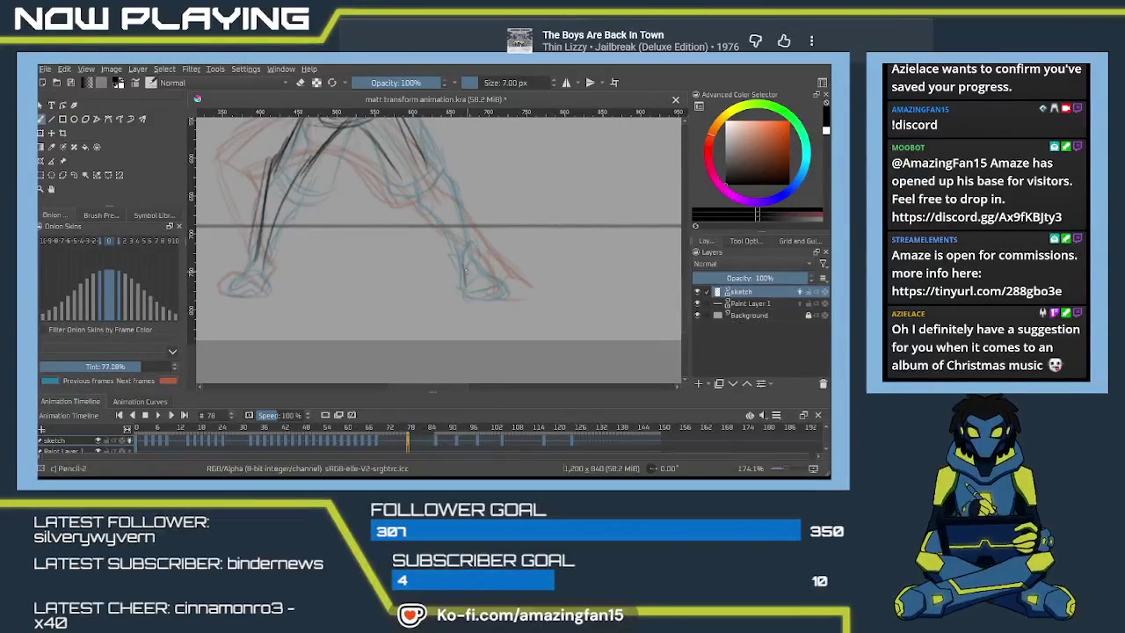
{"action": "mouse_move", "coordinate": [467, 286]}
{"action": "left_mouse_down"}
{"action": "mouse_move", "coordinate": [468, 262]}
{"action": "mouse_move", "coordinate": [496, 279]}
{"action": "mouse_move", "coordinate": [468, 285]}
{"action": "mouse_move", "coordinate": [490, 274]}
{"action": "mouse_move", "coordinate": [510, 297]}
{"action": "left_mouse_up"}
{"action": "mouse_move", "coordinate": [436, 191]}
{"action": "left_mouse_down"}
{"action": "mouse_move", "coordinate": [464, 249]}
{"action": "mouse_move", "coordinate": [455, 279]}
{"action": "mouse_move", "coordinate": [434, 265]}
{"action": "mouse_move", "coordinate": [443, 286]}
{"action": "left_mouse_up"}
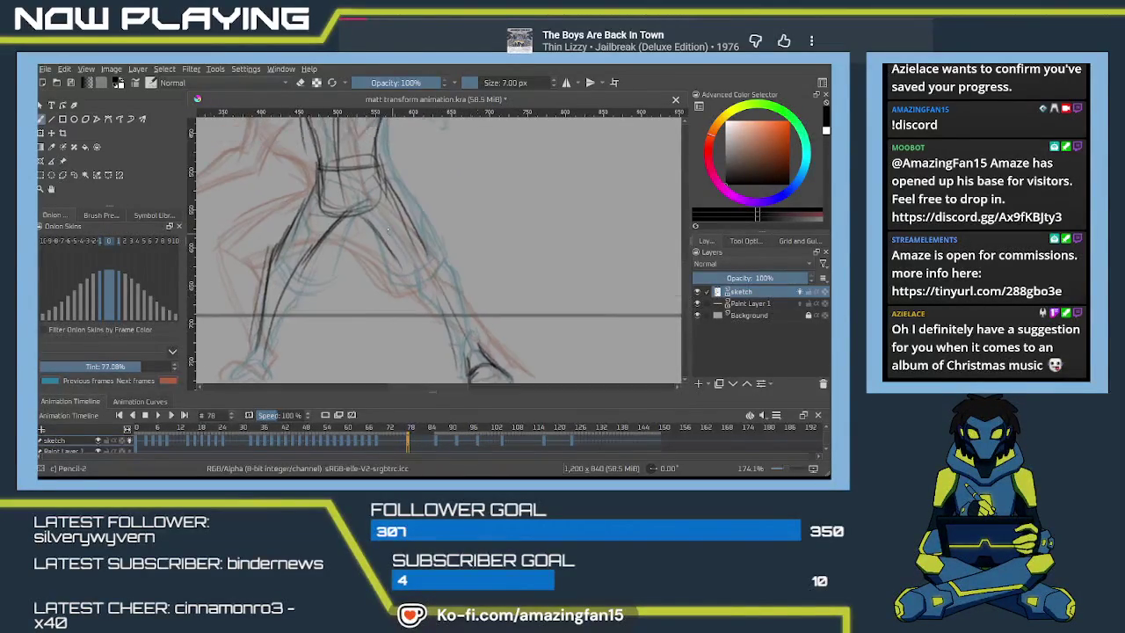
{"action": "mouse_move", "coordinate": [373, 204]}
{"action": "left_mouse_down"}
{"action": "mouse_move", "coordinate": [439, 304]}
{"action": "mouse_move", "coordinate": [409, 225]}
{"action": "mouse_move", "coordinate": [409, 280]}
{"action": "mouse_move", "coordinate": [380, 220]}
{"action": "left_mouse_up"}
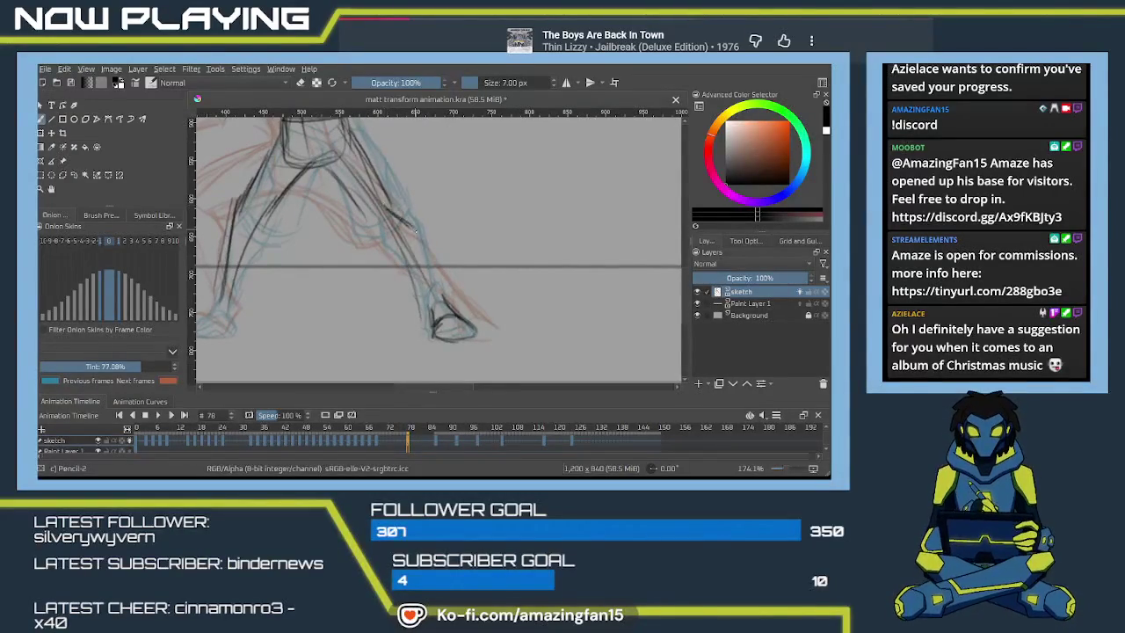
{"action": "left_click_drag", "start_coordinate": [341, 188], "coordinate": [422, 279]}
{"action": "key", "text": "ctrl+z"}
{"action": "mouse_move", "coordinate": [383, 227]}
{"action": "left_mouse_down"}
{"action": "mouse_move", "coordinate": [390, 253]}
{"action": "mouse_move", "coordinate": [431, 292]}
{"action": "left_mouse_up"}
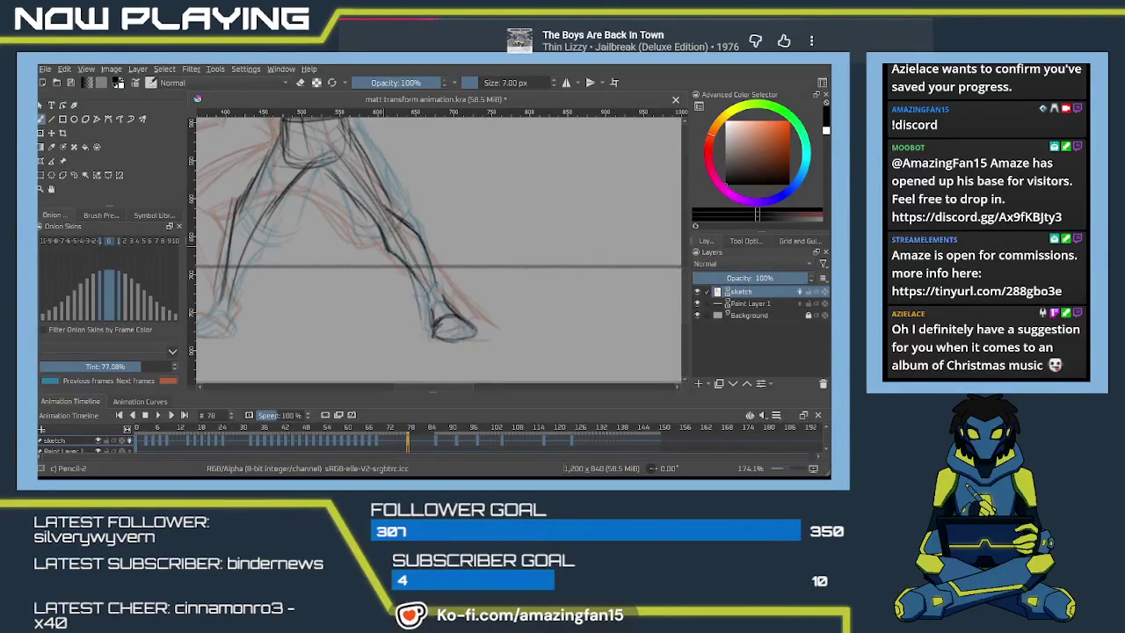
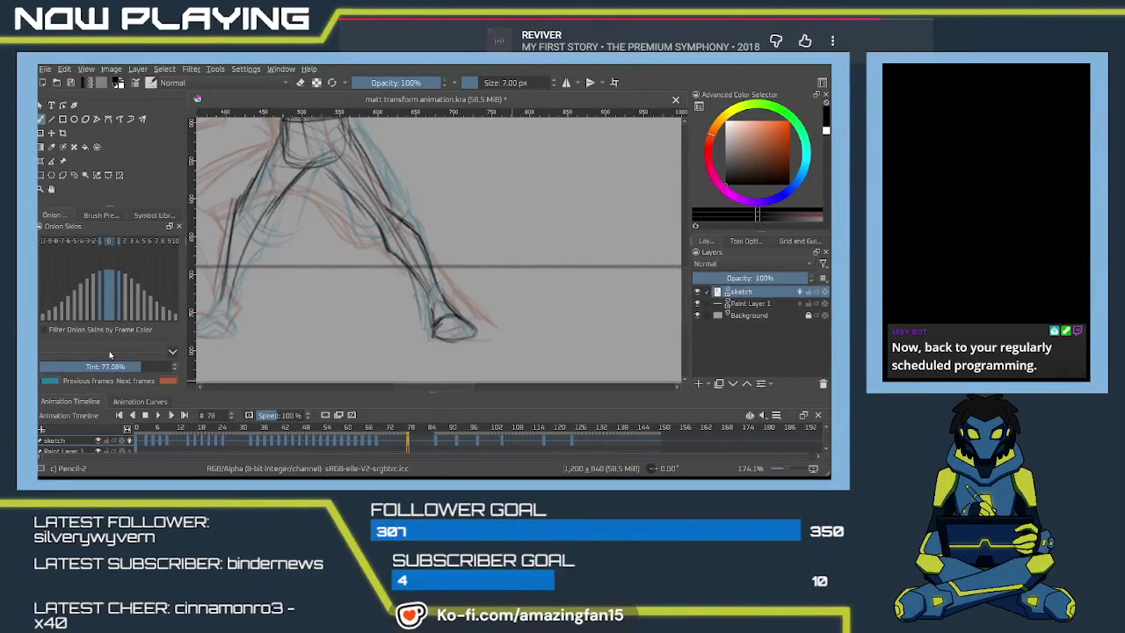
- Pan down to the legs and darken the left leg with two firm pencil strokes
{"action": "left_click_drag", "start_coordinate": [361, 199], "coordinate": [428, 273]}
{"action": "scroll", "coordinate": [428, 263], "scroll_direction": "down", "scroll_amount": 2}
{"action": "scroll", "coordinate": [430, 263], "scroll_direction": "left", "scroll_amount": 3}
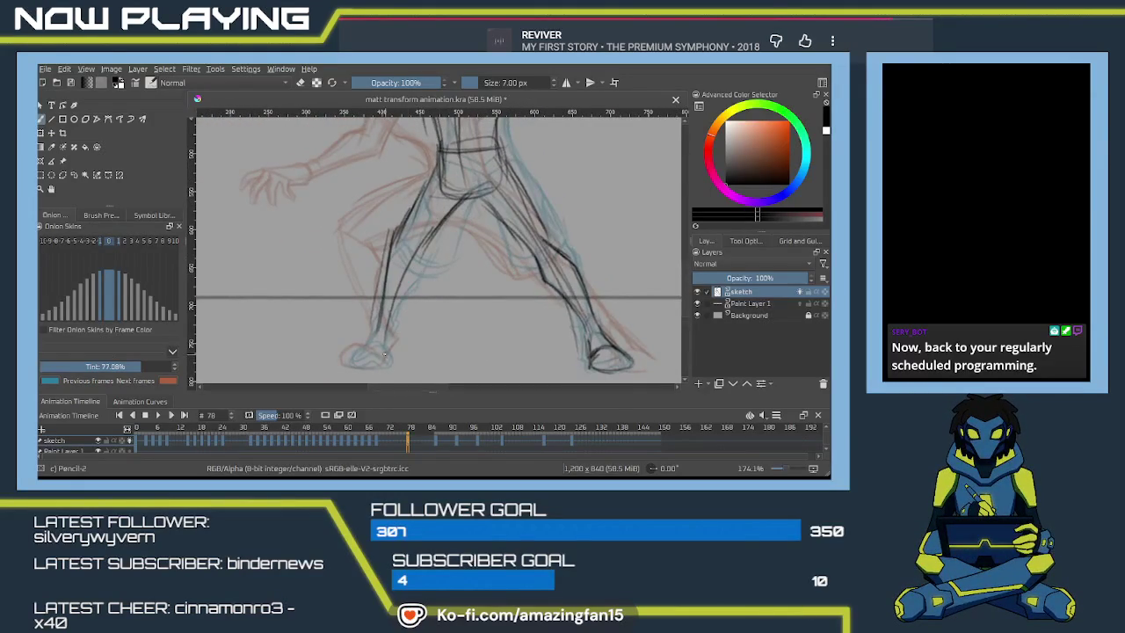
{"action": "scroll", "coordinate": [384, 355], "scroll_direction": "down", "scroll_amount": 3}
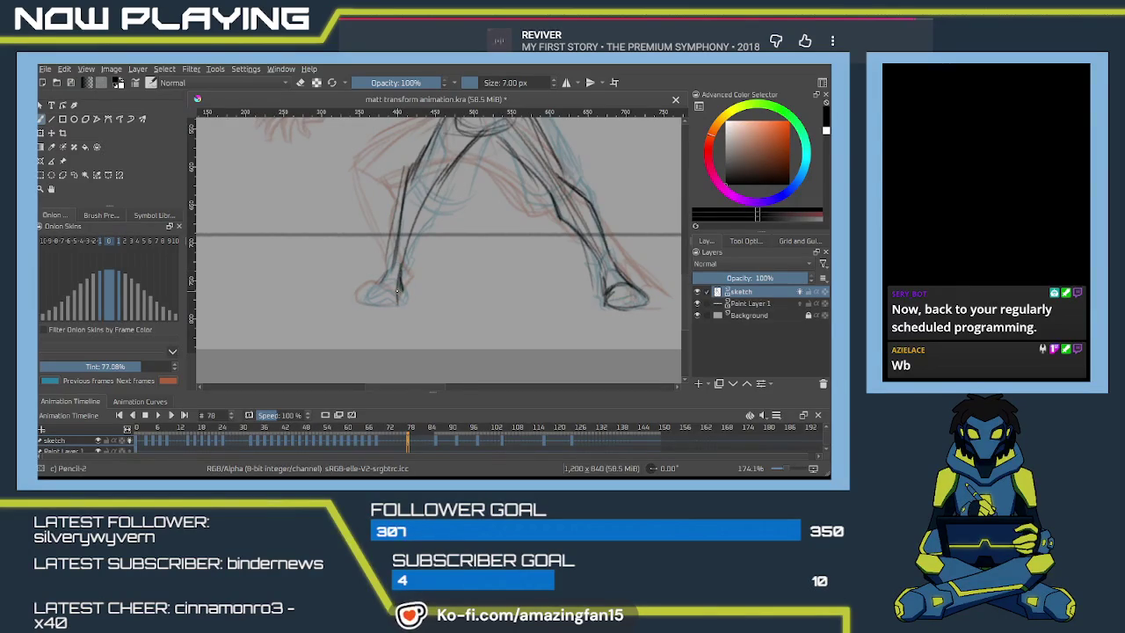
{"action": "scroll", "coordinate": [391, 277], "scroll_direction": "down", "scroll_amount": 2}
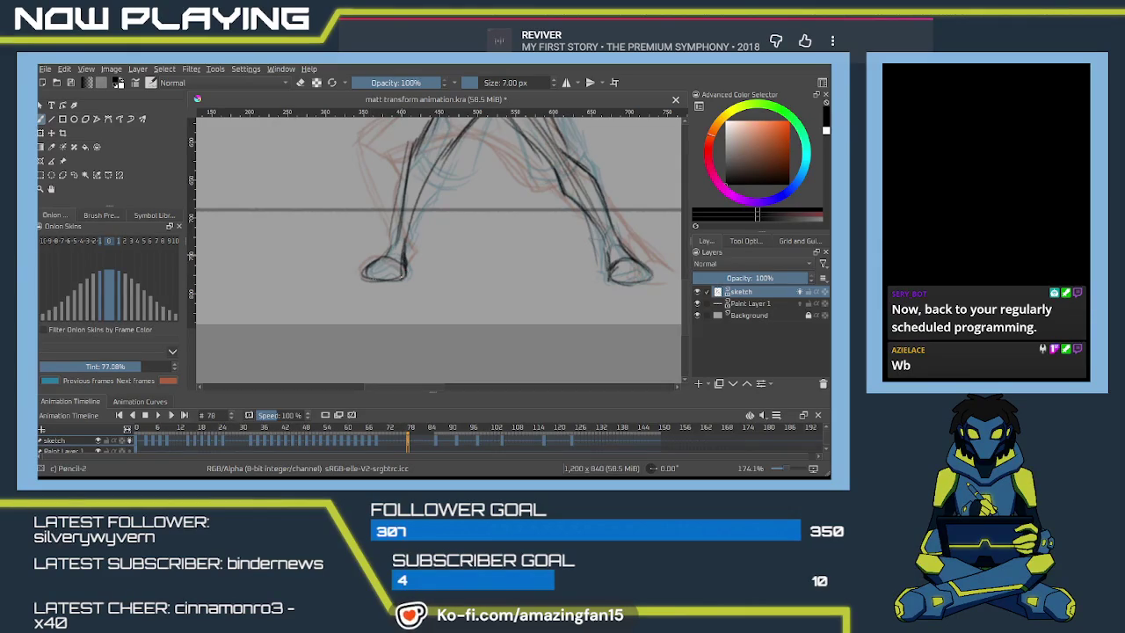
{"action": "scroll", "coordinate": [390, 233], "scroll_direction": "up", "scroll_amount": 1}
{"action": "scroll", "coordinate": [389, 233], "scroll_direction": "up", "scroll_amount": 2}
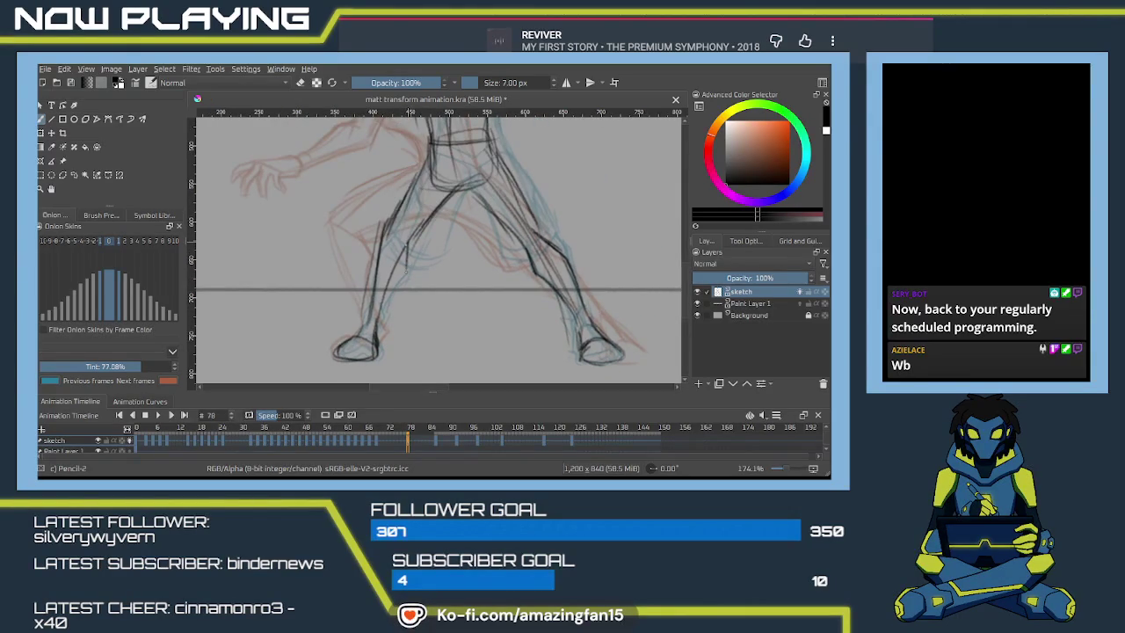
{"action": "left_click_drag", "start_coordinate": [405, 262], "coordinate": [376, 327]}
{"action": "mouse_move", "coordinate": [406, 246]}
{"action": "left_mouse_down"}
{"action": "mouse_move", "coordinate": [404, 278]}
{"action": "mouse_move", "coordinate": [382, 307]}
{"action": "left_mouse_up"}
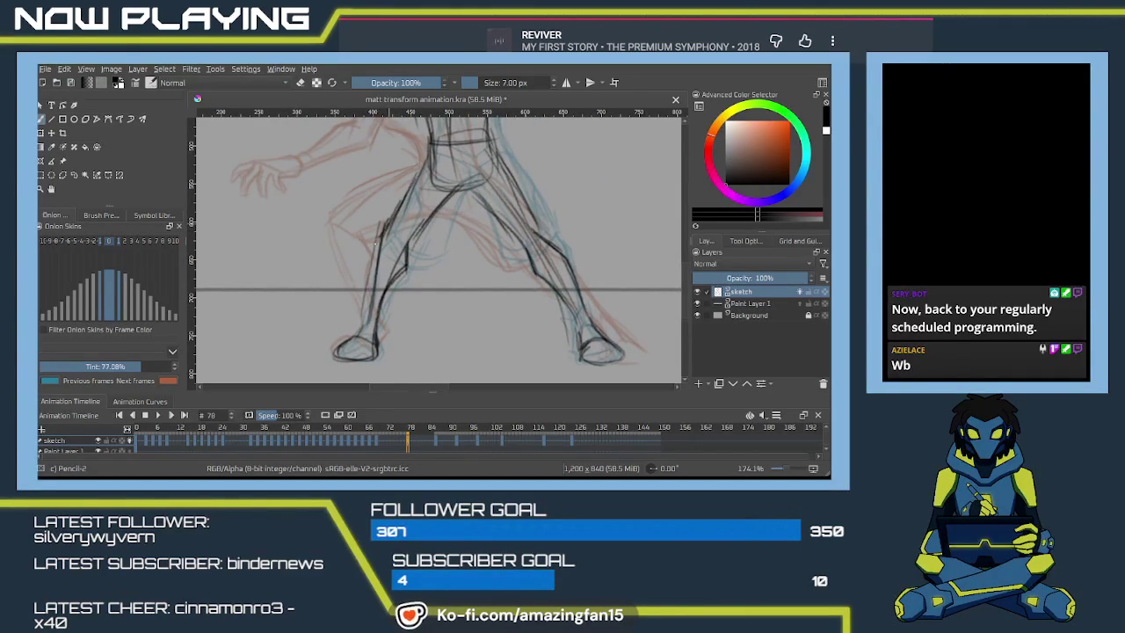
{"action": "scroll", "coordinate": [370, 298], "scroll_direction": "up", "scroll_amount": 3}
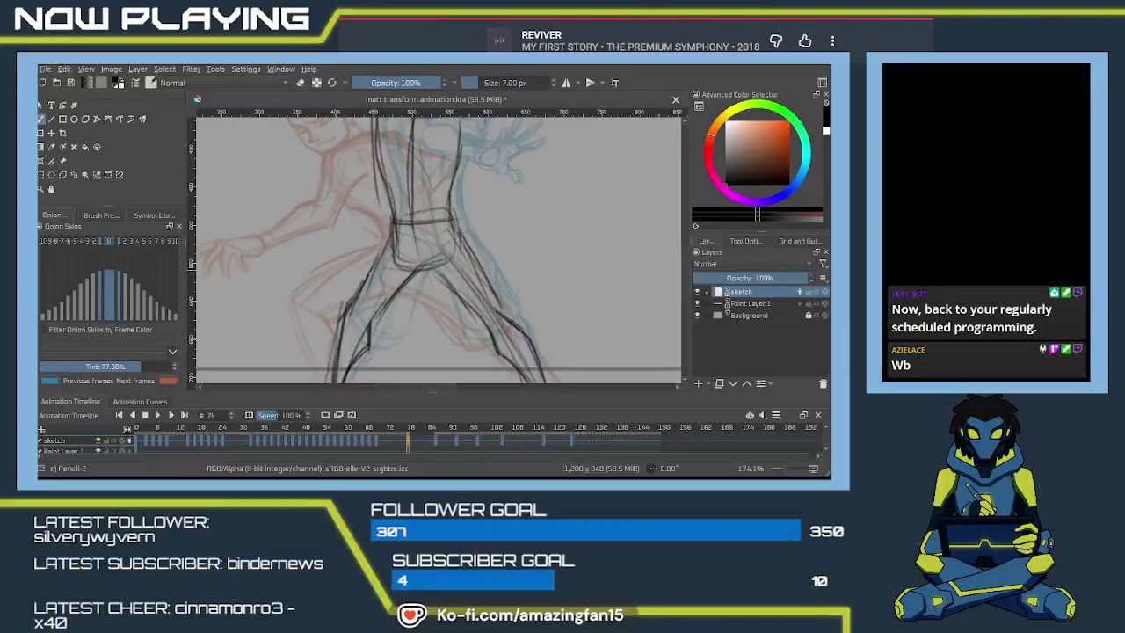
{"action": "mouse_move", "coordinate": [434, 302]}
{"action": "left_mouse_down"}
{"action": "mouse_move", "coordinate": [401, 261]}
{"action": "mouse_move", "coordinate": [410, 282]}
{"action": "left_mouse_up"}
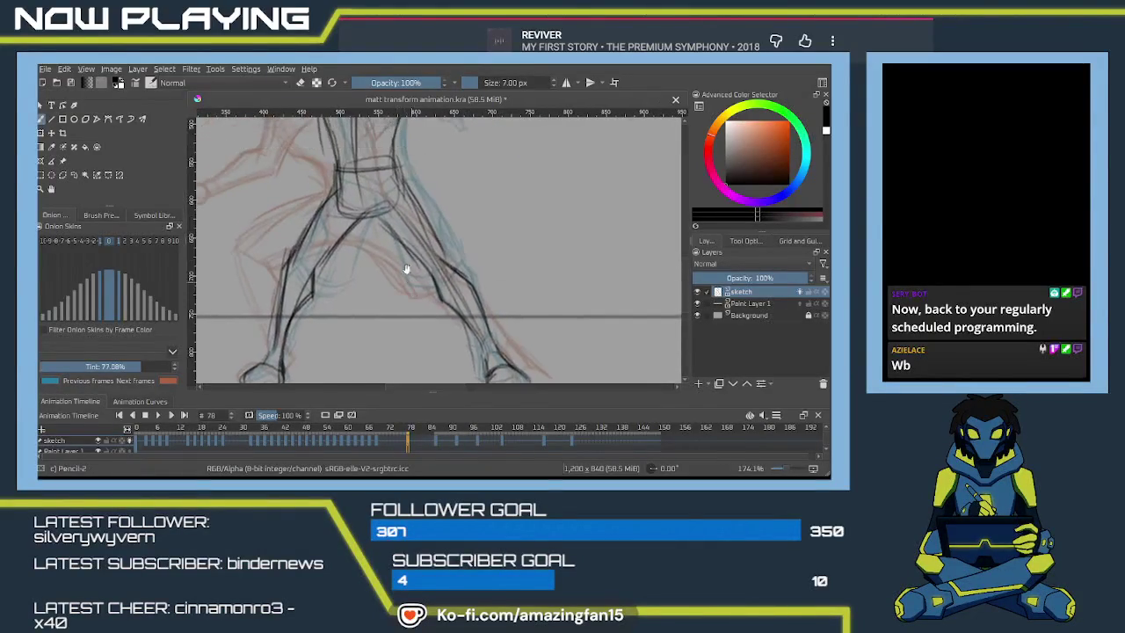
- Sketch the curved left shoulder line, then a rough oval head outline above the torso
{"action": "scroll", "coordinate": [400, 211], "scroll_direction": "up", "scroll_amount": 3}
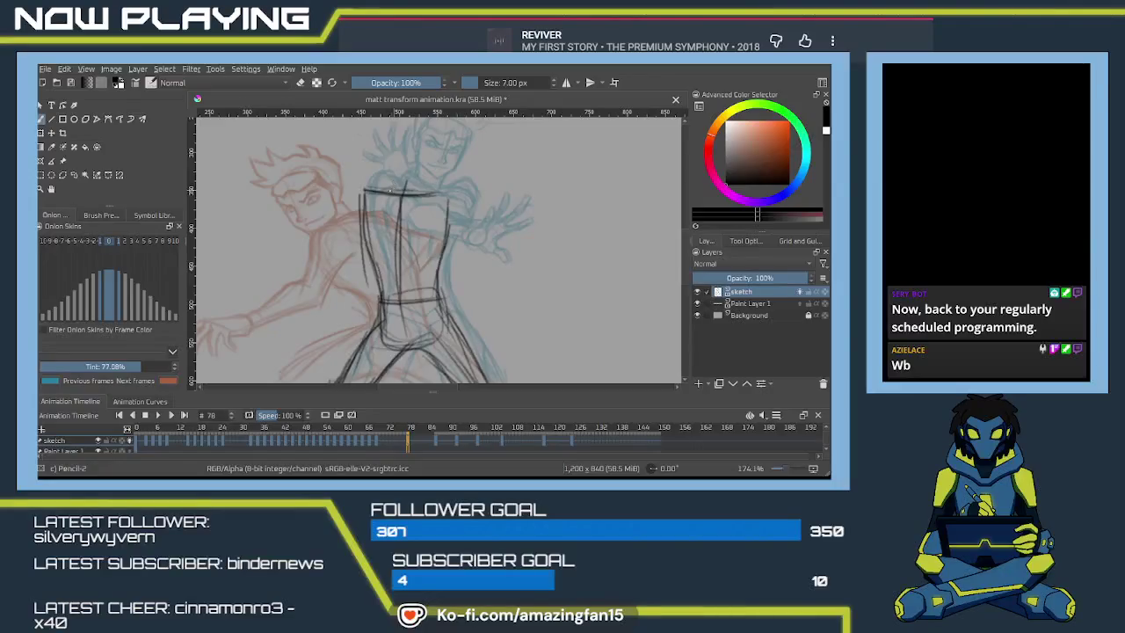
{"action": "left_click_drag", "start_coordinate": [379, 187], "coordinate": [359, 206]}
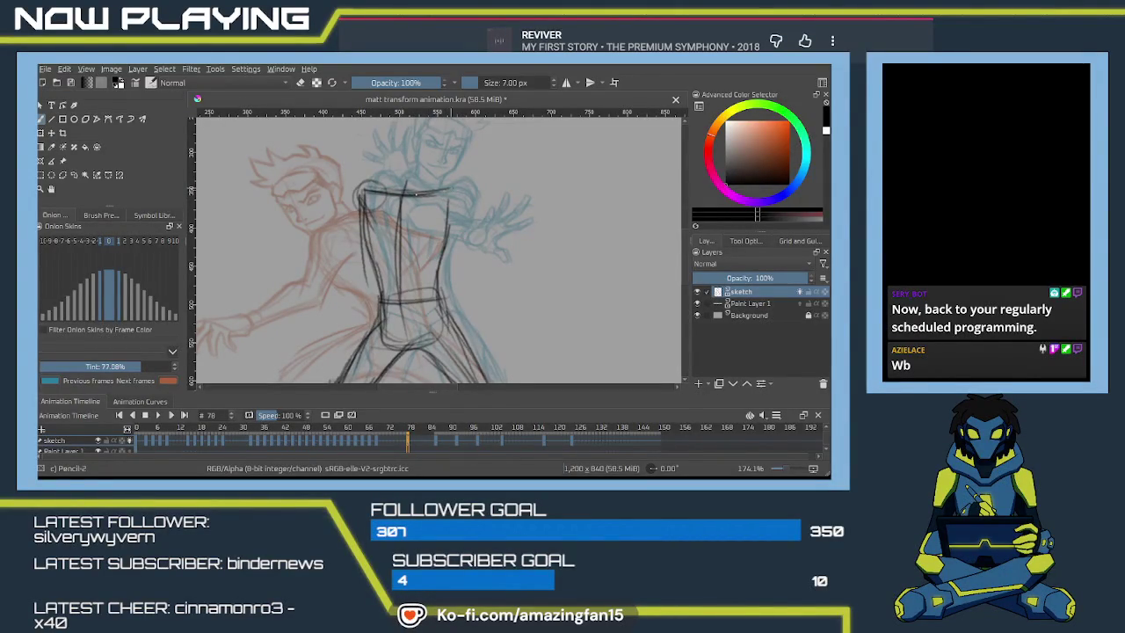
{"action": "left_click_drag", "start_coordinate": [454, 197], "coordinate": [445, 191]}
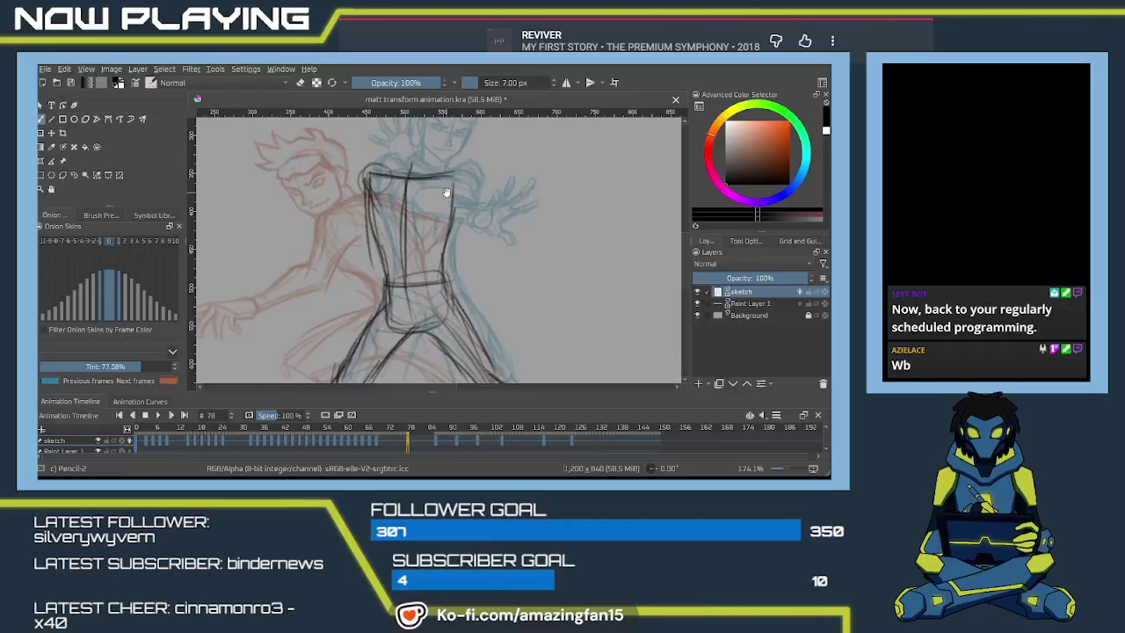
{"action": "left_click_drag", "start_coordinate": [445, 192], "coordinate": [458, 239]}
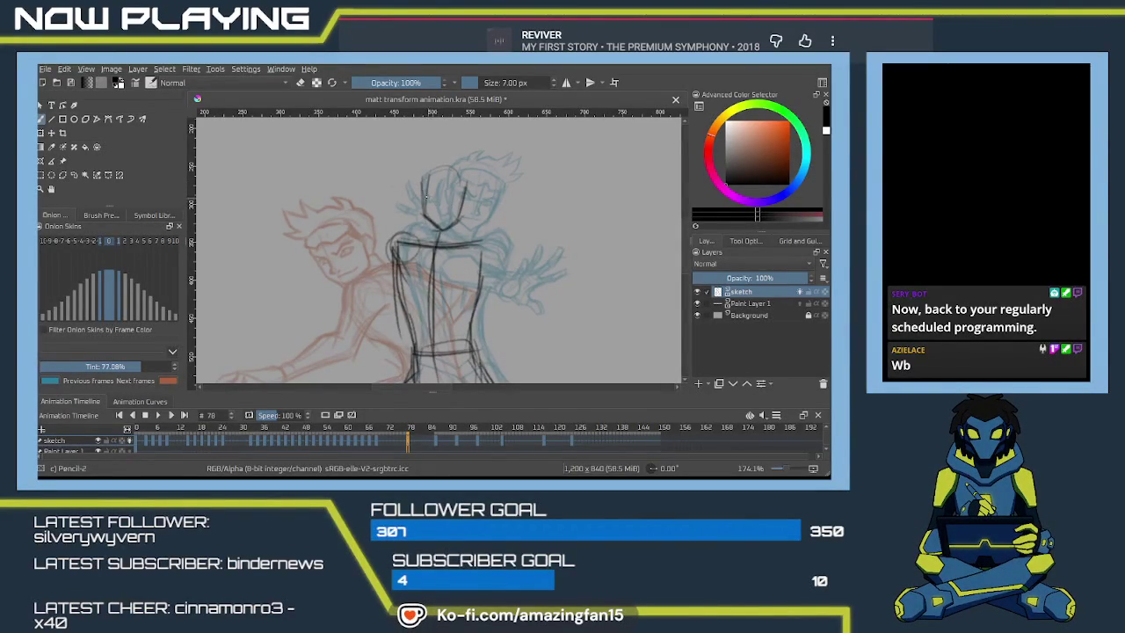
{"action": "left_click_drag", "start_coordinate": [424, 175], "coordinate": [427, 220]}
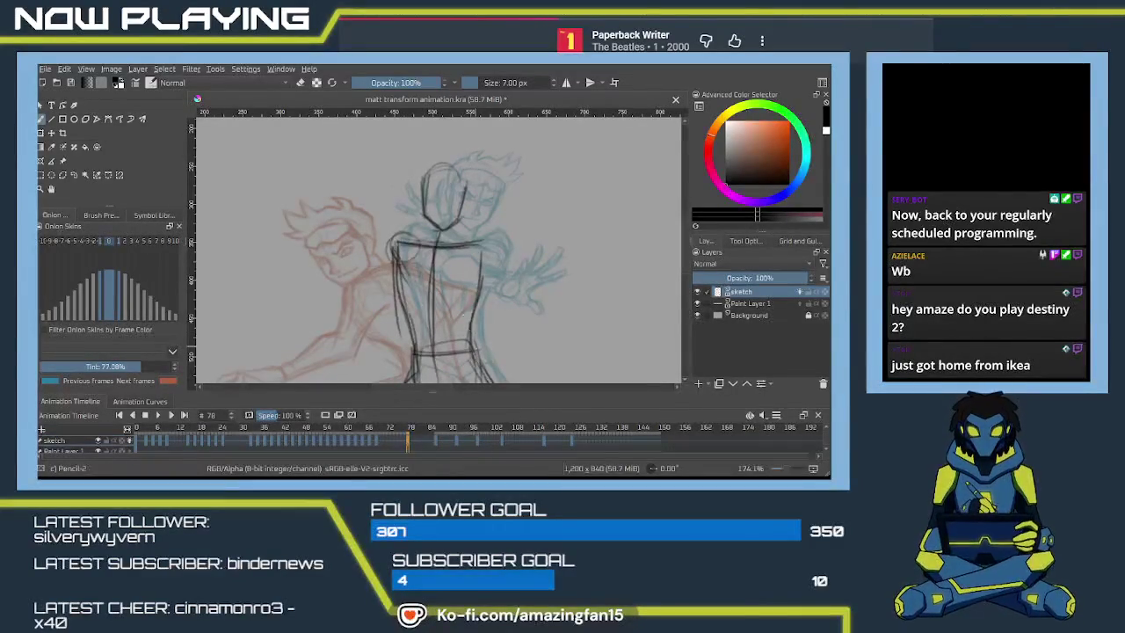
- Zoom to about 230% and redraw the top and right side of the head fuller
{"action": "left_click_drag", "start_coordinate": [467, 290], "coordinate": [484, 301]}
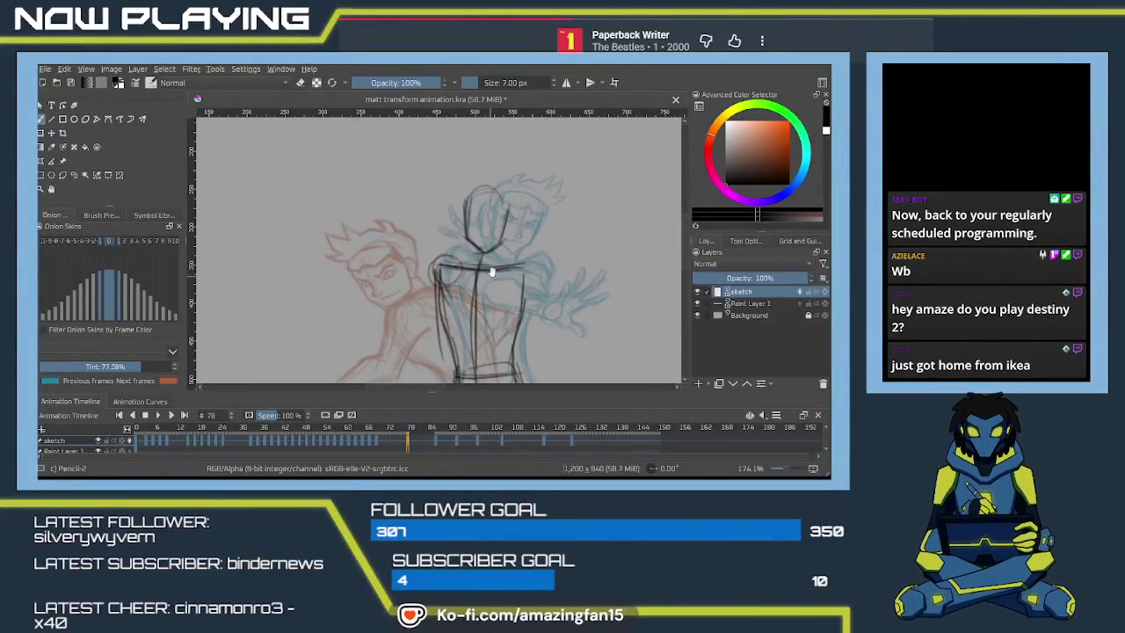
{"action": "scroll", "coordinate": [493, 251], "scroll_direction": "up", "scroll_amount": 1}
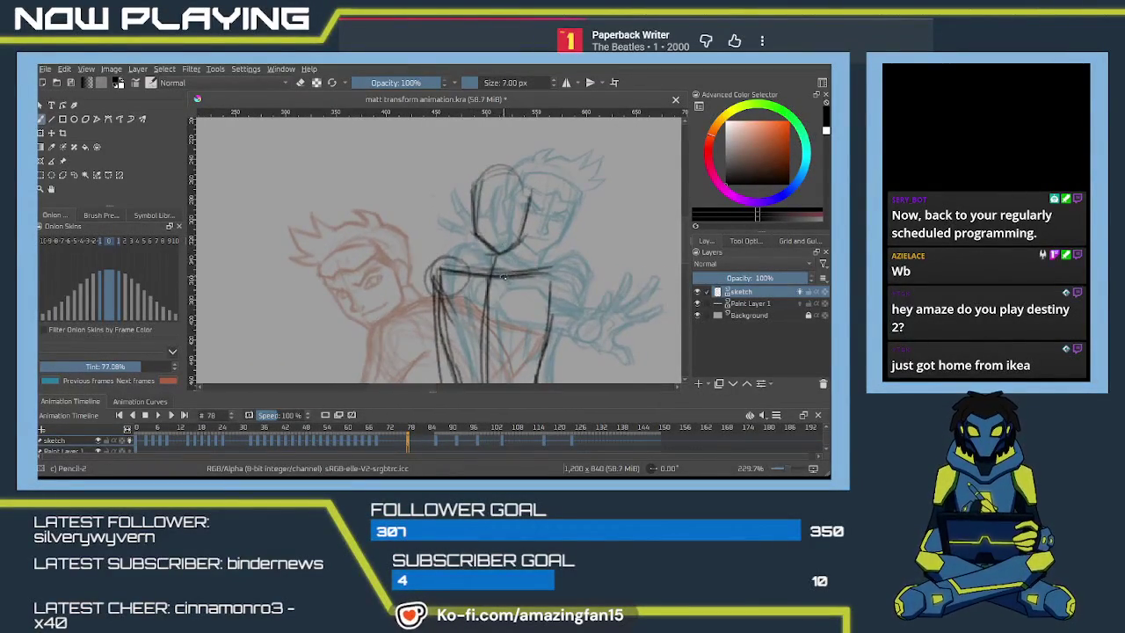
{"action": "scroll", "coordinate": [475, 264], "scroll_direction": "up", "scroll_amount": 1}
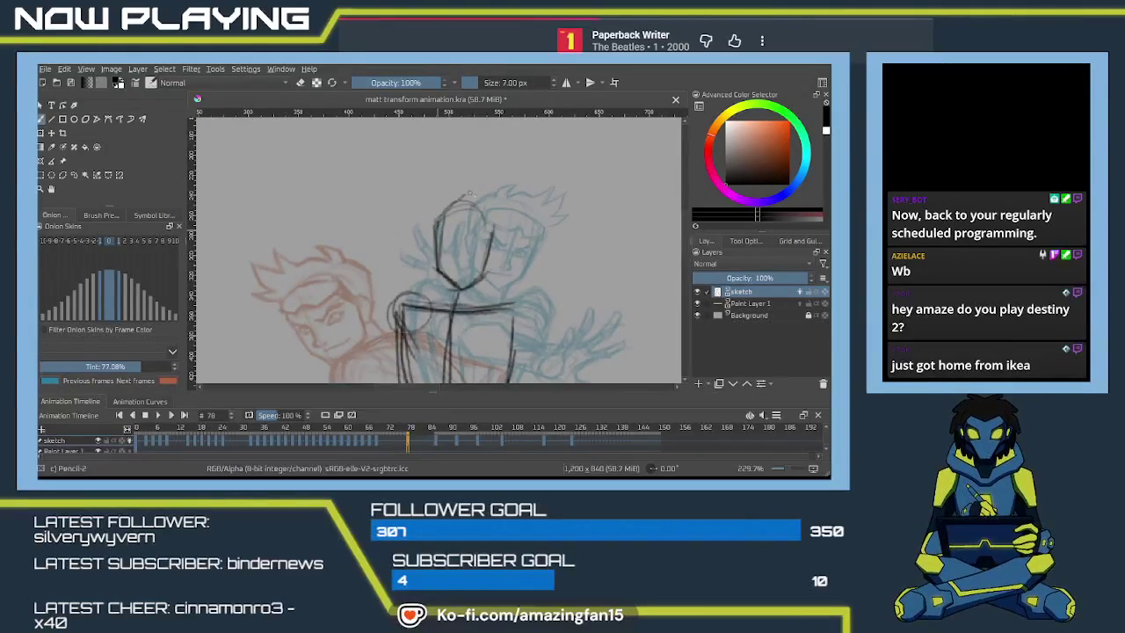
{"action": "mouse_move", "coordinate": [449, 216]}
{"action": "left_mouse_down"}
{"action": "mouse_move", "coordinate": [497, 230]}
{"action": "mouse_move", "coordinate": [495, 219]}
{"action": "mouse_move", "coordinate": [483, 278]}
{"action": "left_mouse_up"}
{"action": "key", "text": "ctrl+z"}
{"action": "mouse_move", "coordinate": [441, 213]}
{"action": "left_mouse_down"}
{"action": "mouse_move", "coordinate": [492, 200]}
{"action": "mouse_move", "coordinate": [497, 243]}
{"action": "left_mouse_up"}
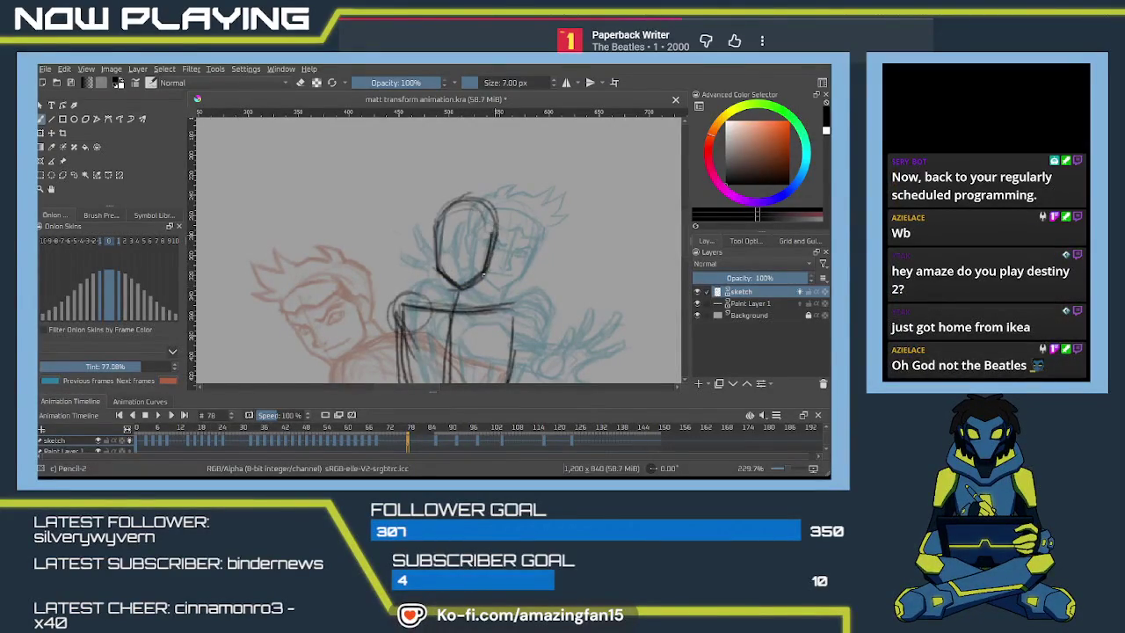
- Draw both sides of the neck running down into the chest
{"action": "scroll", "coordinate": [474, 298], "scroll_direction": "down", "scroll_amount": 2}
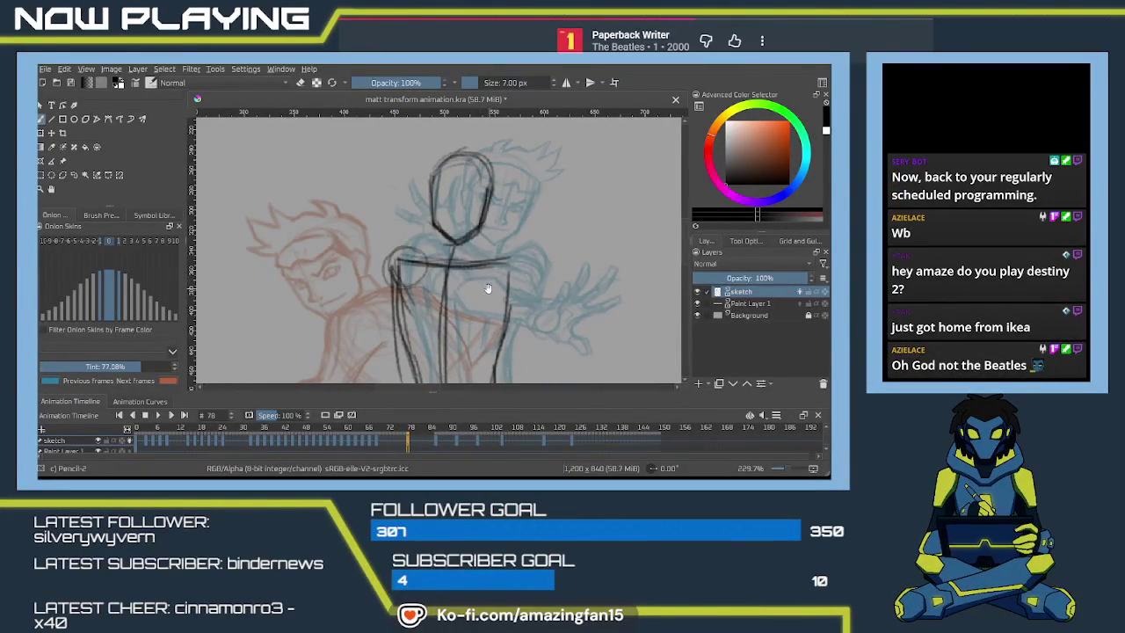
{"action": "scroll", "coordinate": [470, 291], "scroll_direction": "down", "scroll_amount": 1}
{"action": "scroll", "coordinate": [457, 285], "scroll_direction": "down", "scroll_amount": 1}
{"action": "scroll", "coordinate": [448, 279], "scroll_direction": "down", "scroll_amount": 1}
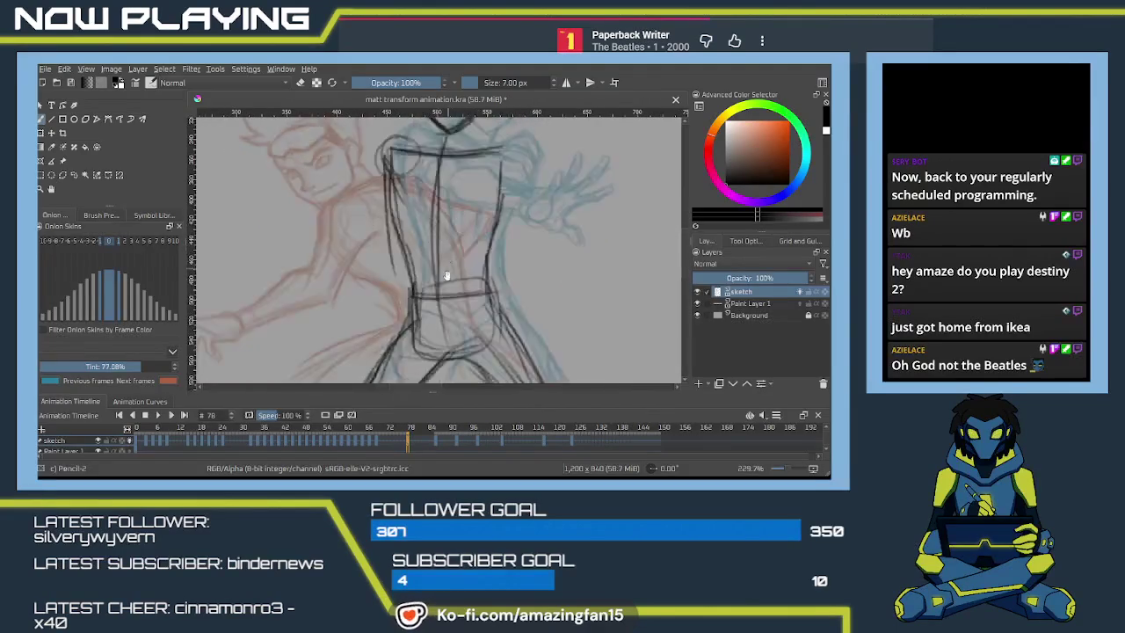
{"action": "scroll", "coordinate": [442, 274], "scroll_direction": "down", "scroll_amount": 1}
{"action": "scroll", "coordinate": [435, 269], "scroll_direction": "down", "scroll_amount": 2}
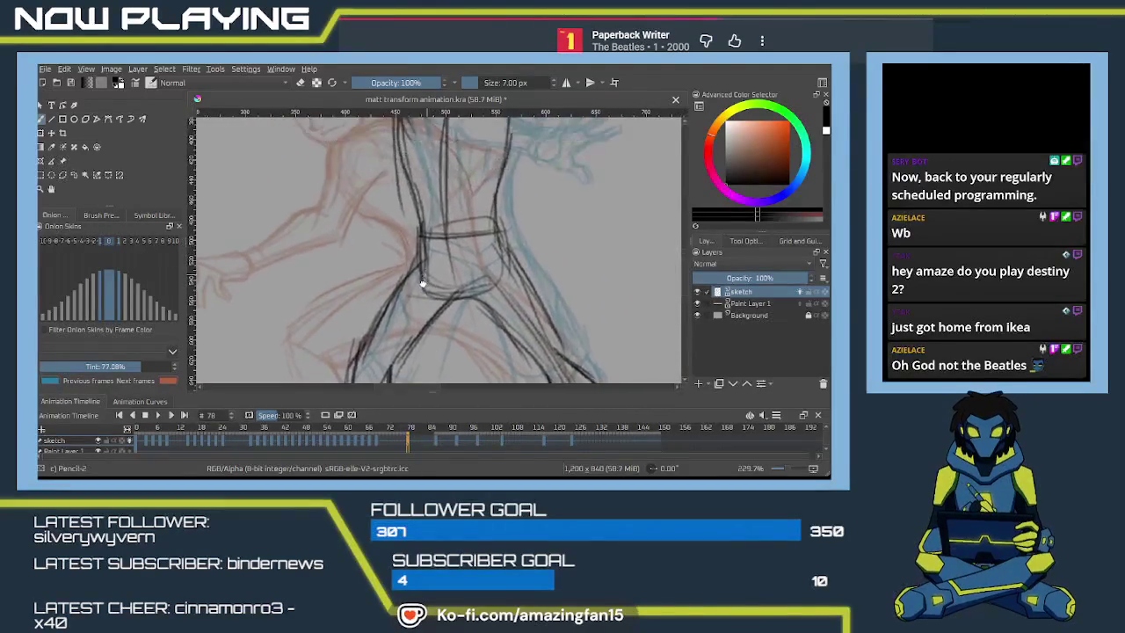
{"action": "scroll", "coordinate": [423, 257], "scroll_direction": "up", "scroll_amount": 2}
{"action": "scroll", "coordinate": [410, 299], "scroll_direction": "up", "scroll_amount": 2}
{"action": "scroll", "coordinate": [397, 290], "scroll_direction": "up", "scroll_amount": 2}
{"action": "scroll", "coordinate": [400, 294], "scroll_direction": "up", "scroll_amount": 1}
{"action": "left_click_drag", "start_coordinate": [422, 195], "coordinate": [421, 252]}
{"action": "left_click_drag", "start_coordinate": [456, 202], "coordinate": [451, 244]}
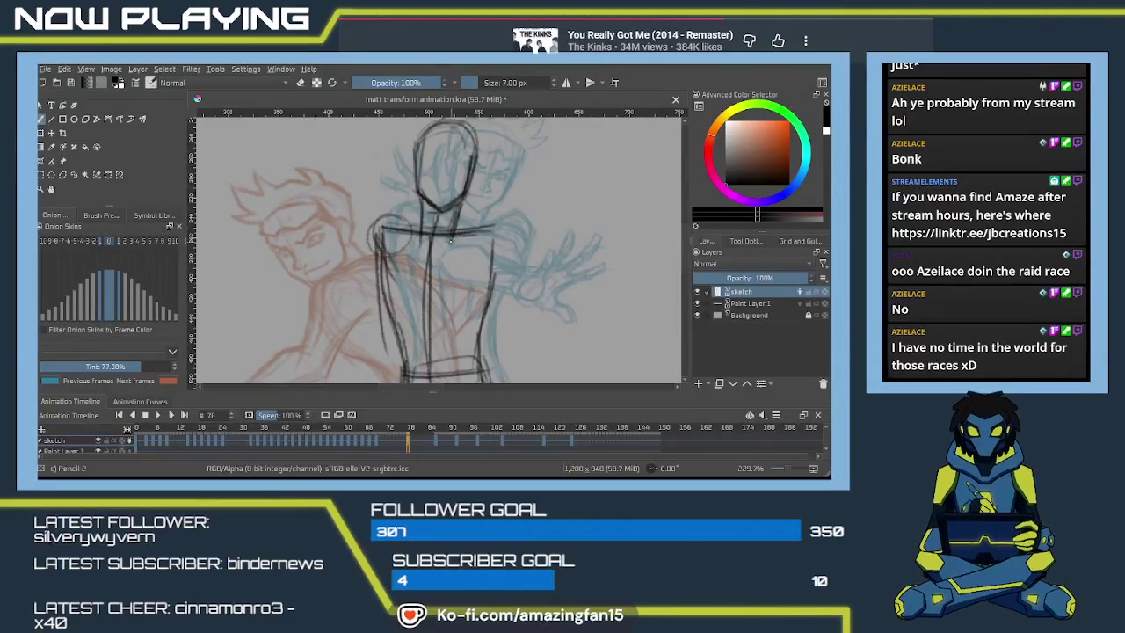
- Check the neighbouring frames, then draw the shoulder line extending out to the right
{"action": "key", "text": "space"}
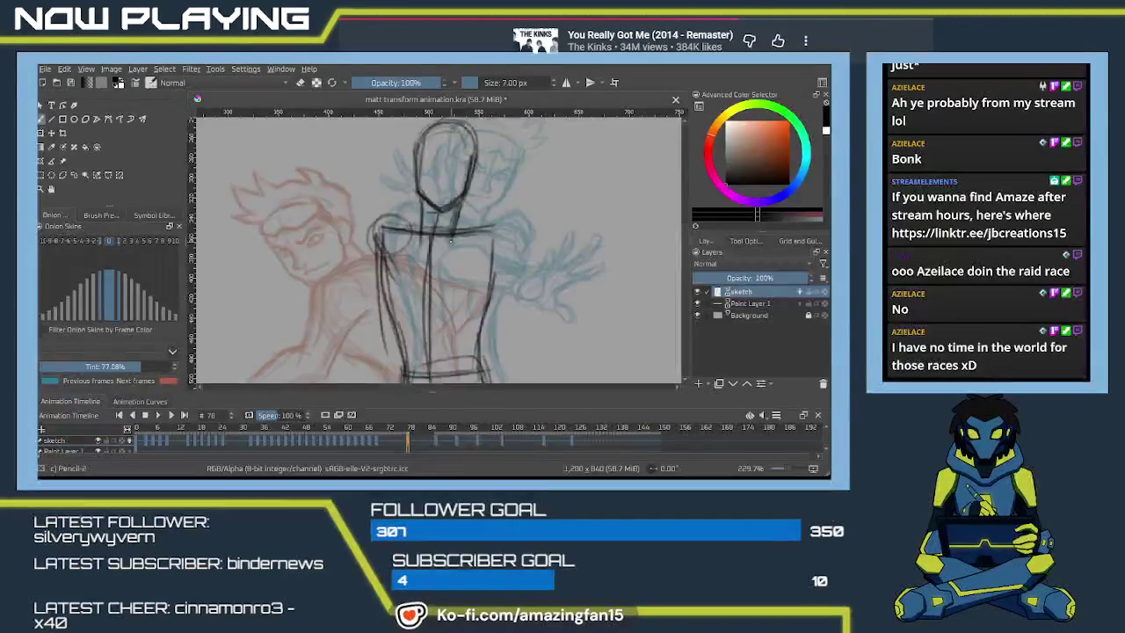
{"action": "key", "text": "space"}
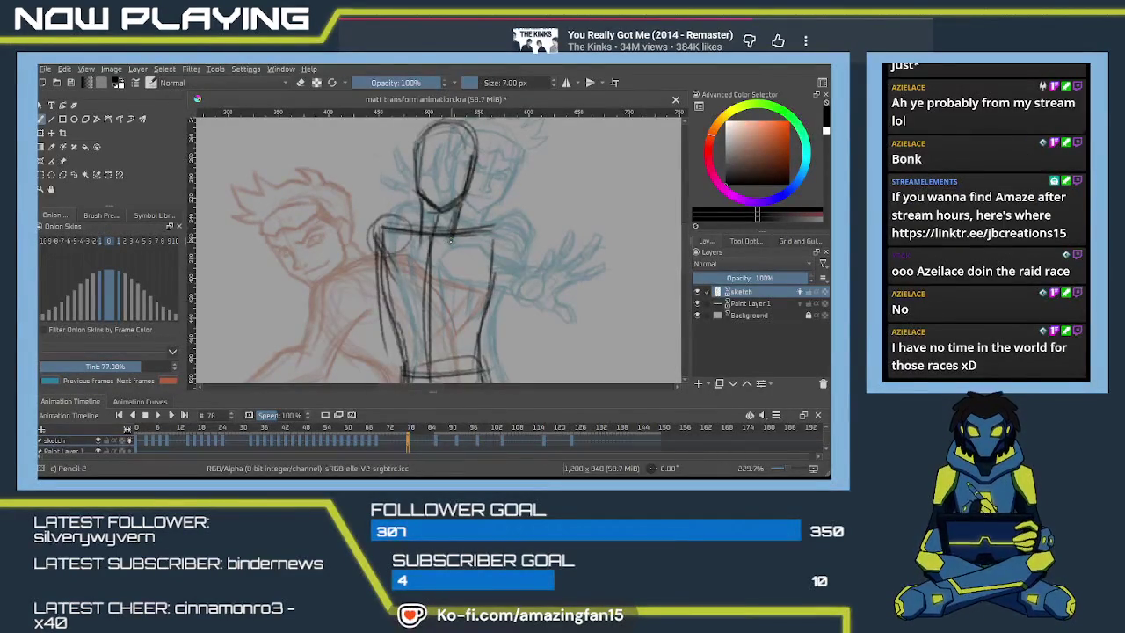
{"action": "scroll", "coordinate": [454, 254], "scroll_direction": "up", "scroll_amount": 3}
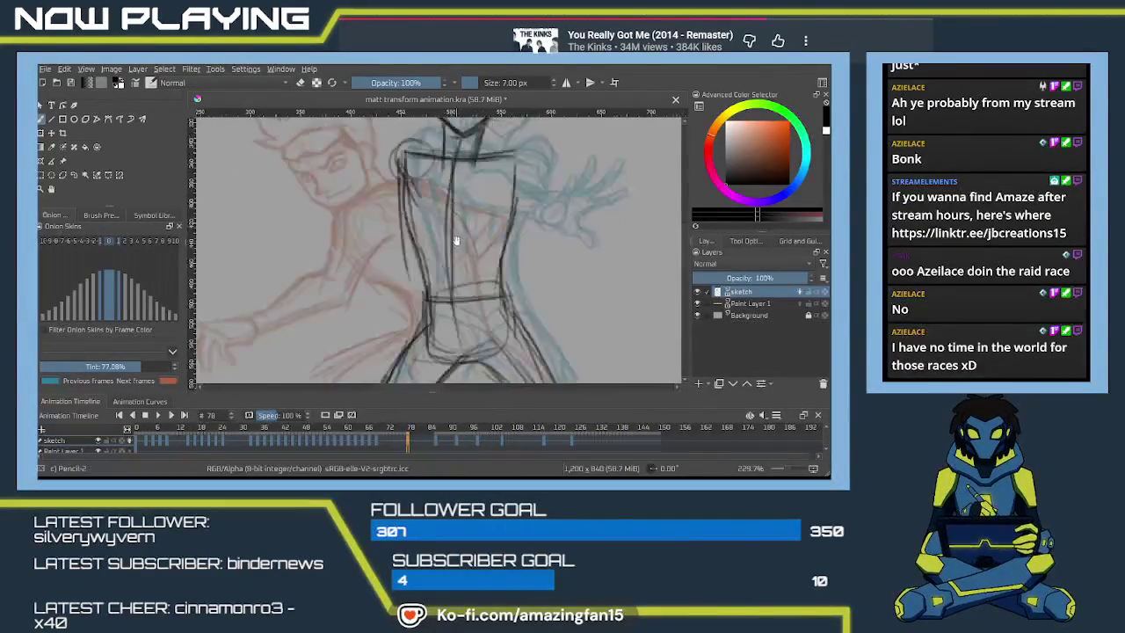
{"action": "scroll", "coordinate": [447, 291], "scroll_direction": "down", "scroll_amount": 3}
{"action": "scroll", "coordinate": [447, 292], "scroll_direction": "up", "scroll_amount": 3}
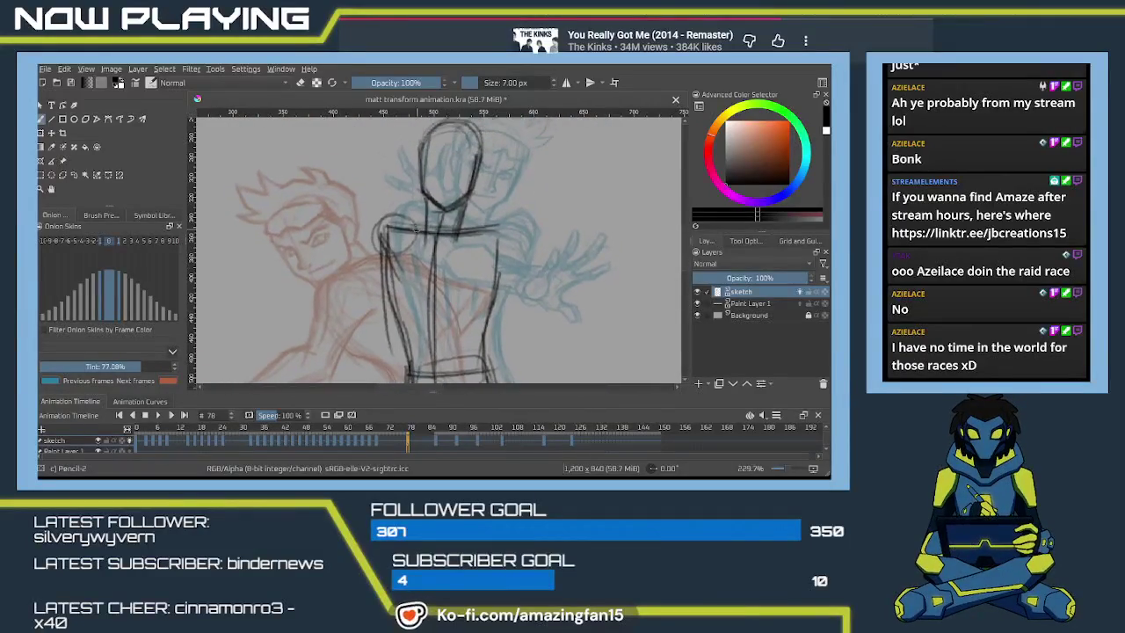
{"action": "scroll", "coordinate": [462, 224], "scroll_direction": "down", "scroll_amount": 3}
{"action": "scroll", "coordinate": [463, 211], "scroll_direction": "up", "scroll_amount": 3}
{"action": "scroll", "coordinate": [443, 249], "scroll_direction": "down", "scroll_amount": 3}
{"action": "scroll", "coordinate": [443, 249], "scroll_direction": "up", "scroll_amount": 3}
{"action": "scroll", "coordinate": [443, 248], "scroll_direction": "down", "scroll_amount": 3}
{"action": "scroll", "coordinate": [443, 248], "scroll_direction": "up", "scroll_amount": 3}
{"action": "scroll", "coordinate": [443, 249], "scroll_direction": "down", "scroll_amount": 3}
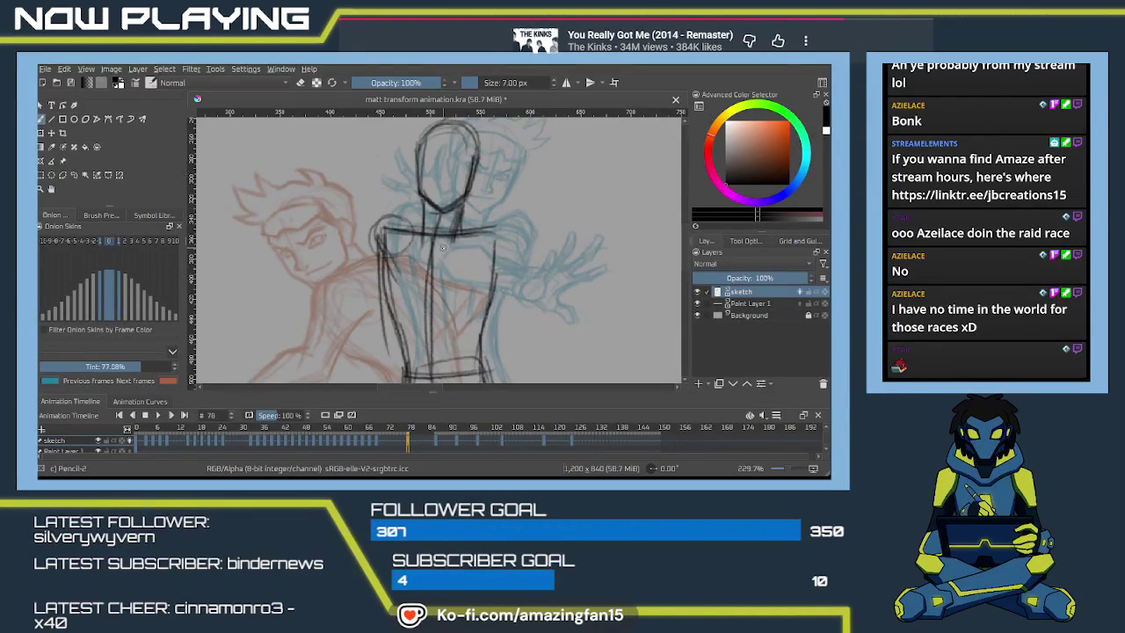
{"action": "scroll", "coordinate": [443, 248], "scroll_direction": "up", "scroll_amount": 3}
{"action": "scroll", "coordinate": [443, 249], "scroll_direction": "down", "scroll_amount": 3}
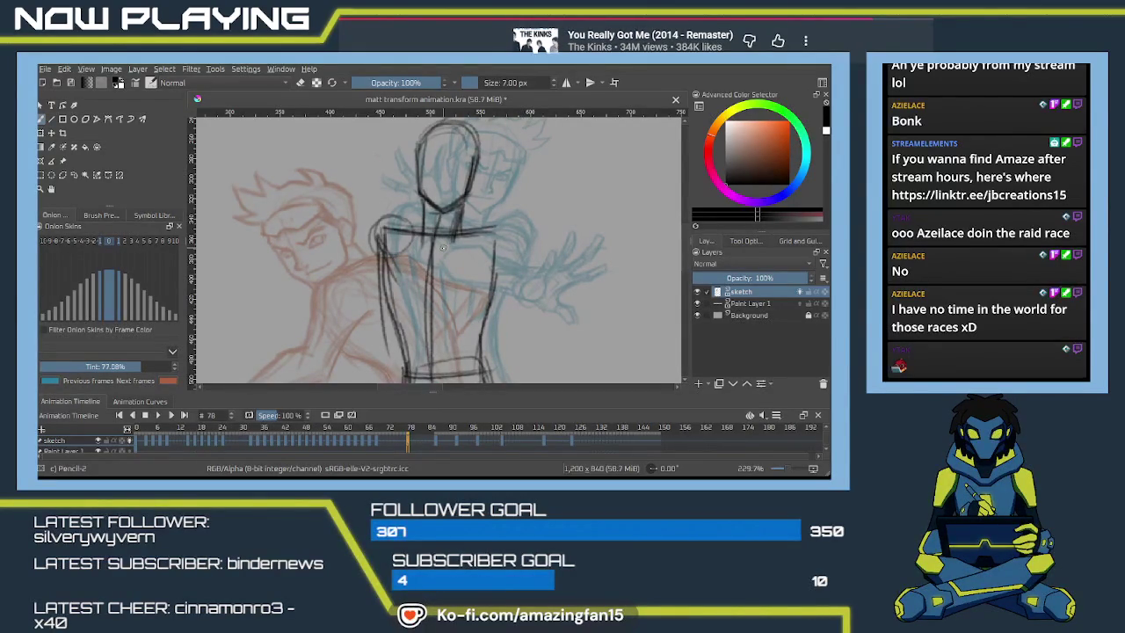
{"action": "scroll", "coordinate": [444, 249], "scroll_direction": "up", "scroll_amount": 3}
{"action": "scroll", "coordinate": [444, 248], "scroll_direction": "down", "scroll_amount": 3}
{"action": "scroll", "coordinate": [380, 249], "scroll_direction": "up", "scroll_amount": 3}
{"action": "scroll", "coordinate": [446, 231], "scroll_direction": "down", "scroll_amount": 3}
{"action": "left_click_drag", "start_coordinate": [431, 225], "coordinate": [392, 220]}
{"action": "mouse_move", "coordinate": [503, 220]}
{"action": "left_mouse_down"}
{"action": "mouse_move", "coordinate": [469, 228]}
{"action": "mouse_move", "coordinate": [373, 214]}
{"action": "mouse_move", "coordinate": [369, 311]}
{"action": "left_mouse_up"}
- Sketch the left, centre and lower torso lines, undoing two stray strokes
{"action": "scroll", "coordinate": [516, 246], "scroll_direction": "up", "scroll_amount": 3}
{"action": "scroll", "coordinate": [439, 229], "scroll_direction": "down", "scroll_amount": 3}
{"action": "left_click_drag", "start_coordinate": [410, 246], "coordinate": [373, 298]}
{"action": "left_click_drag", "start_coordinate": [402, 249], "coordinate": [367, 297]}
{"action": "left_click_drag", "start_coordinate": [431, 236], "coordinate": [399, 279]}
{"action": "mouse_move", "coordinate": [410, 230]}
{"action": "left_mouse_down"}
{"action": "mouse_move", "coordinate": [446, 283]}
{"action": "mouse_move", "coordinate": [444, 315]}
{"action": "mouse_move", "coordinate": [536, 299]}
{"action": "left_mouse_up"}
{"action": "key", "text": "ctrl+z"}
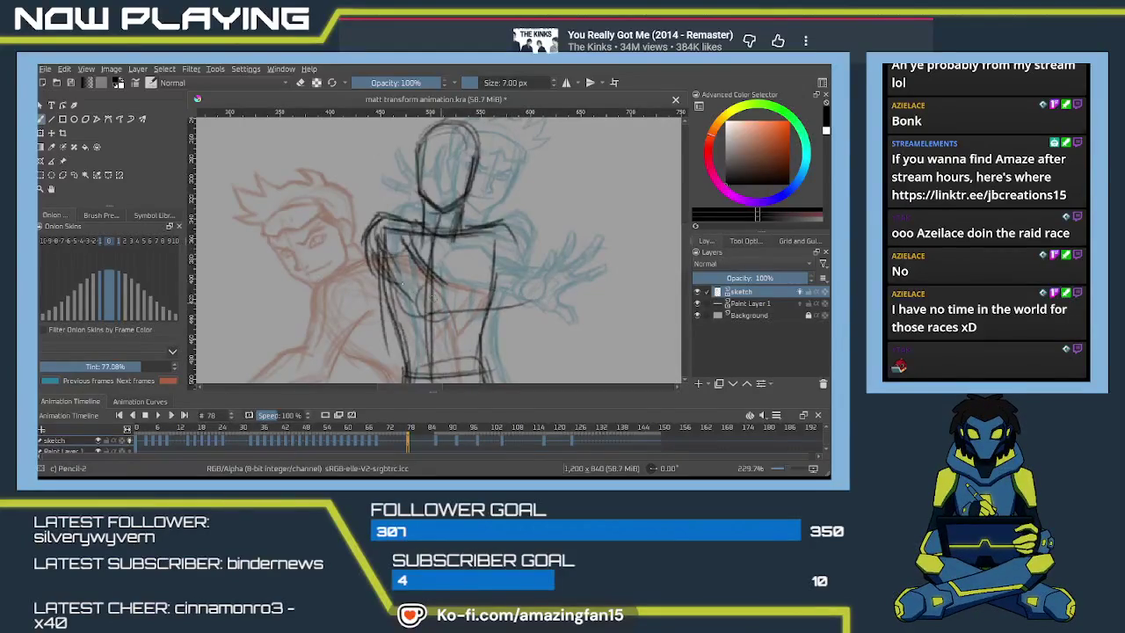
{"action": "left_click_drag", "start_coordinate": [410, 265], "coordinate": [392, 311]}
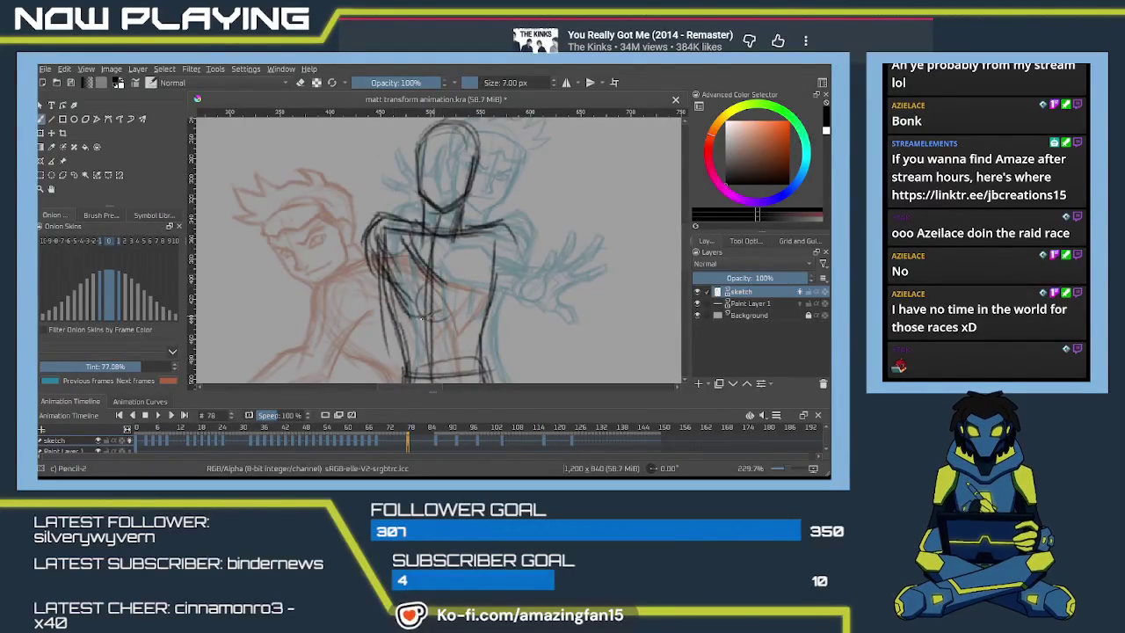
{"action": "key", "text": "ctrl+z"}
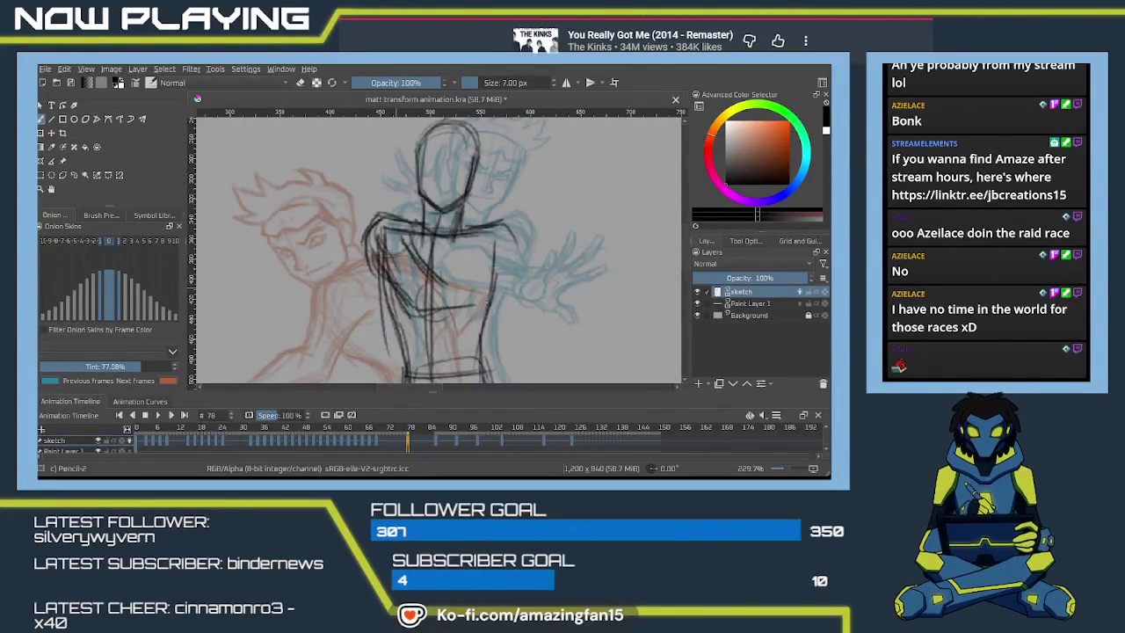
{"action": "left_click_drag", "start_coordinate": [422, 310], "coordinate": [450, 273]}
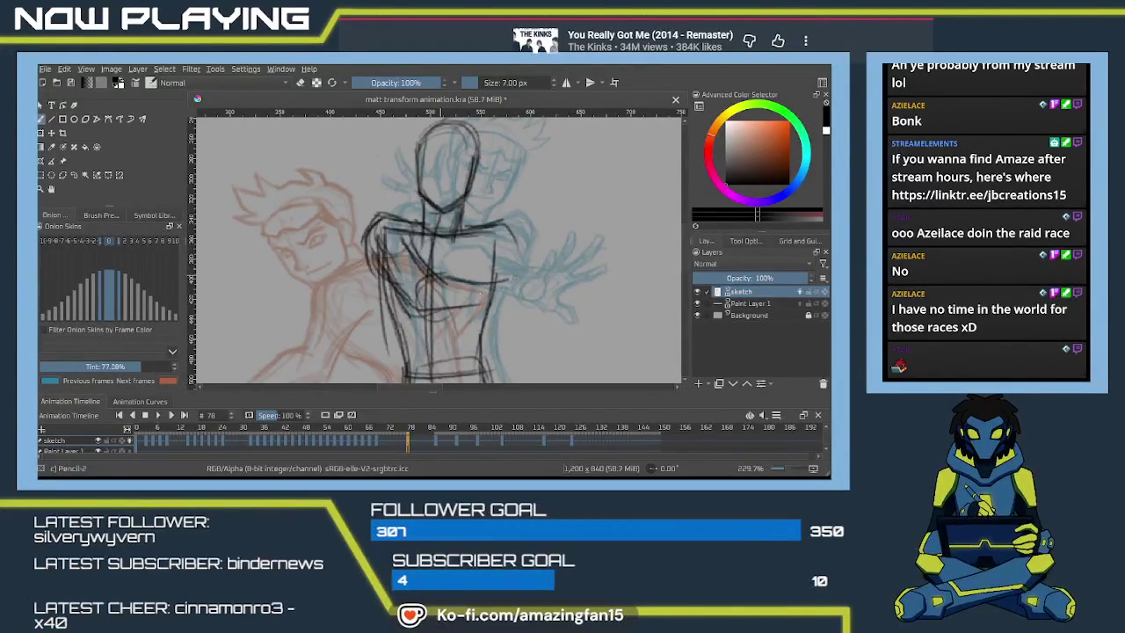
{"action": "mouse_move", "coordinate": [507, 300]}
{"action": "left_mouse_down"}
{"action": "mouse_move", "coordinate": [427, 315]}
{"action": "mouse_move", "coordinate": [521, 279]}
{"action": "mouse_move", "coordinate": [509, 301]}
{"action": "mouse_move", "coordinate": [547, 263]}
{"action": "left_mouse_up"}
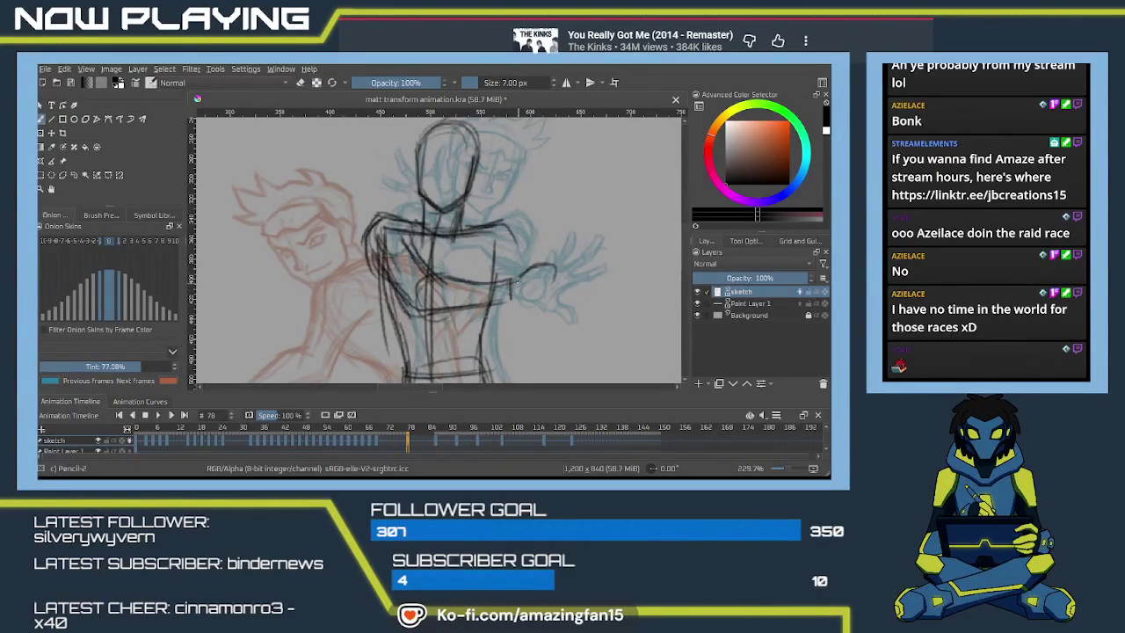
{"action": "left_click_drag", "start_coordinate": [527, 271], "coordinate": [508, 291]}
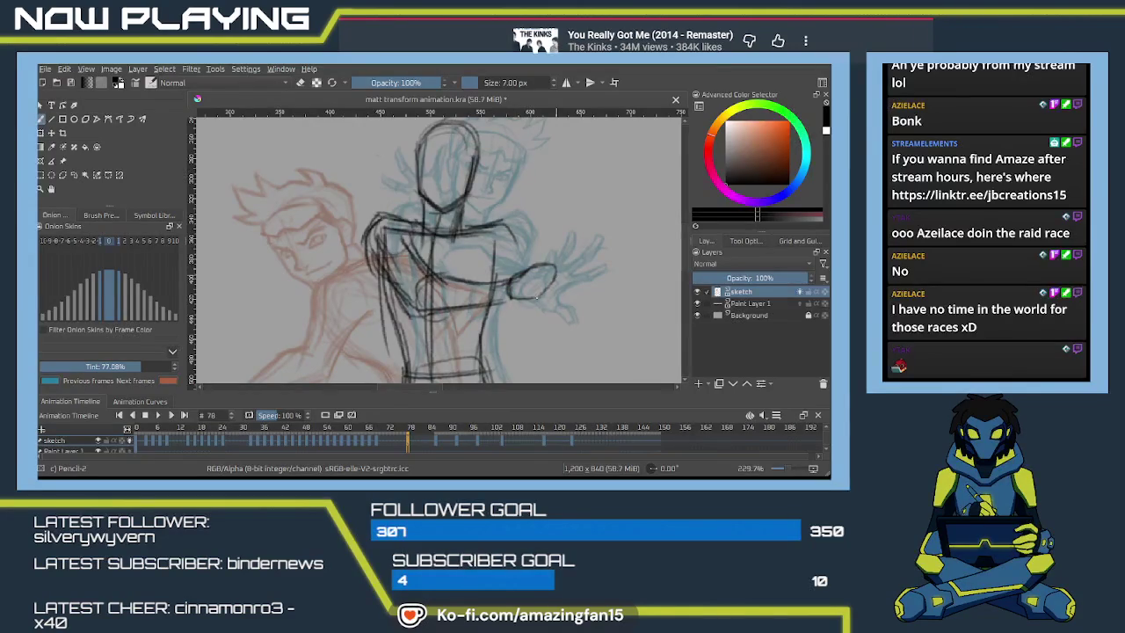
{"action": "left_click_drag", "start_coordinate": [409, 242], "coordinate": [434, 275]}
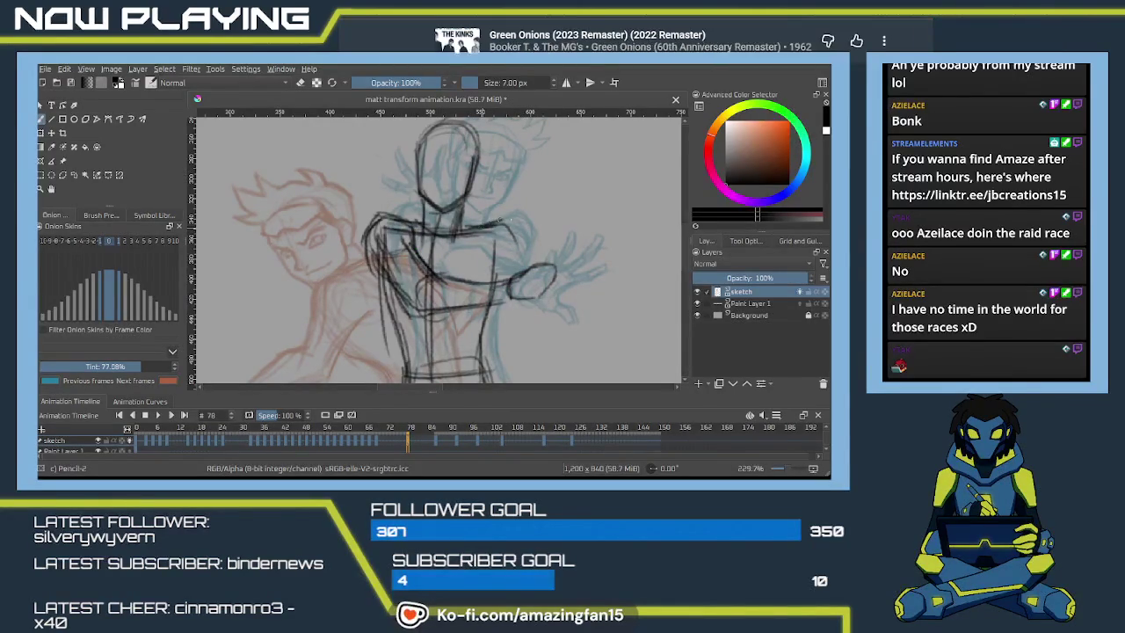
- After previewing the motion, add chest lines, extended-arm strokes and the left shoulder and neck
{"action": "key", "text": "space"}
{"action": "key", "text": "space"}
{"action": "key", "text": "space"}
{"action": "key", "text": "space"}
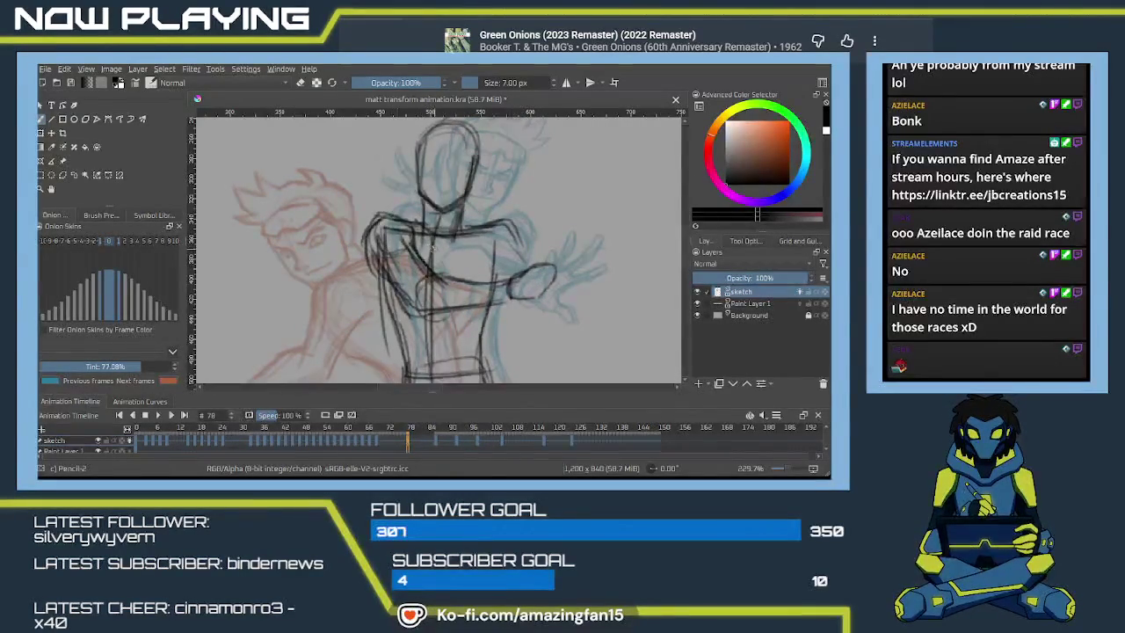
{"action": "key", "text": "space"}
{"action": "key", "text": "space"}
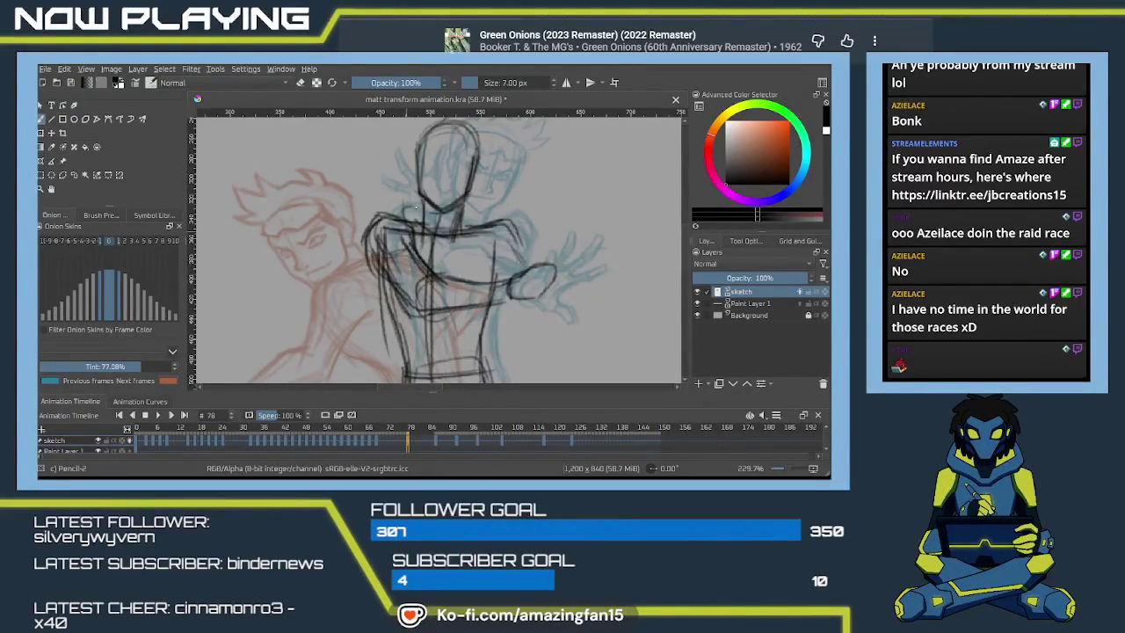
{"action": "left_click_drag", "start_coordinate": [433, 250], "coordinate": [528, 274]}
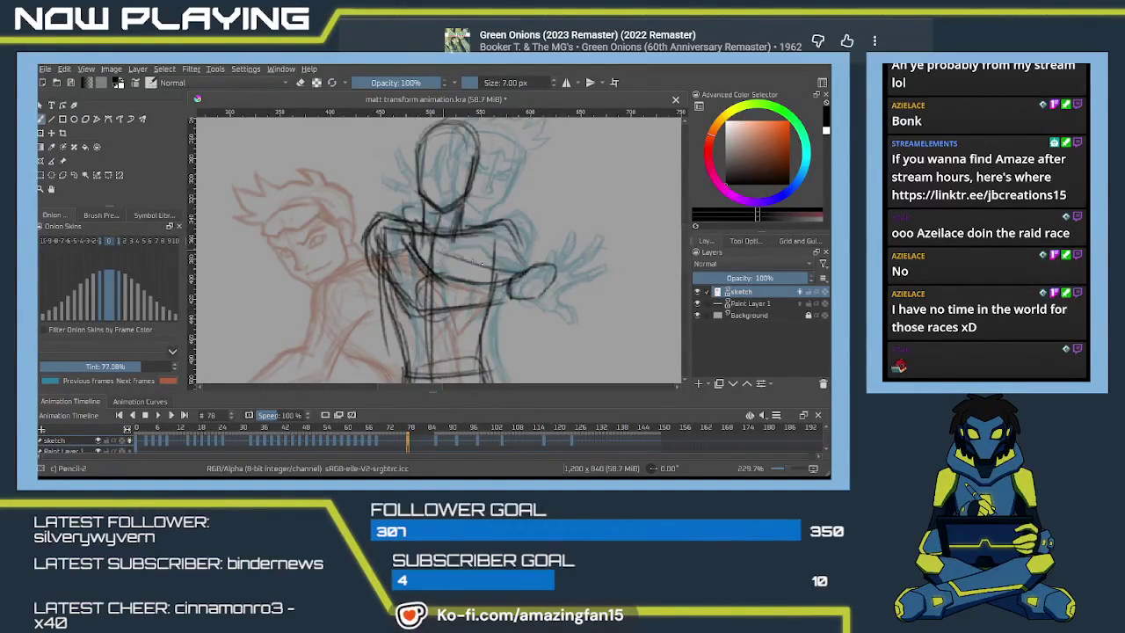
{"action": "mouse_move", "coordinate": [483, 239]}
{"action": "left_mouse_down"}
{"action": "mouse_move", "coordinate": [536, 269]}
{"action": "mouse_move", "coordinate": [490, 261]}
{"action": "left_mouse_up"}
{"action": "left_click_drag", "start_coordinate": [474, 255], "coordinate": [437, 247]}
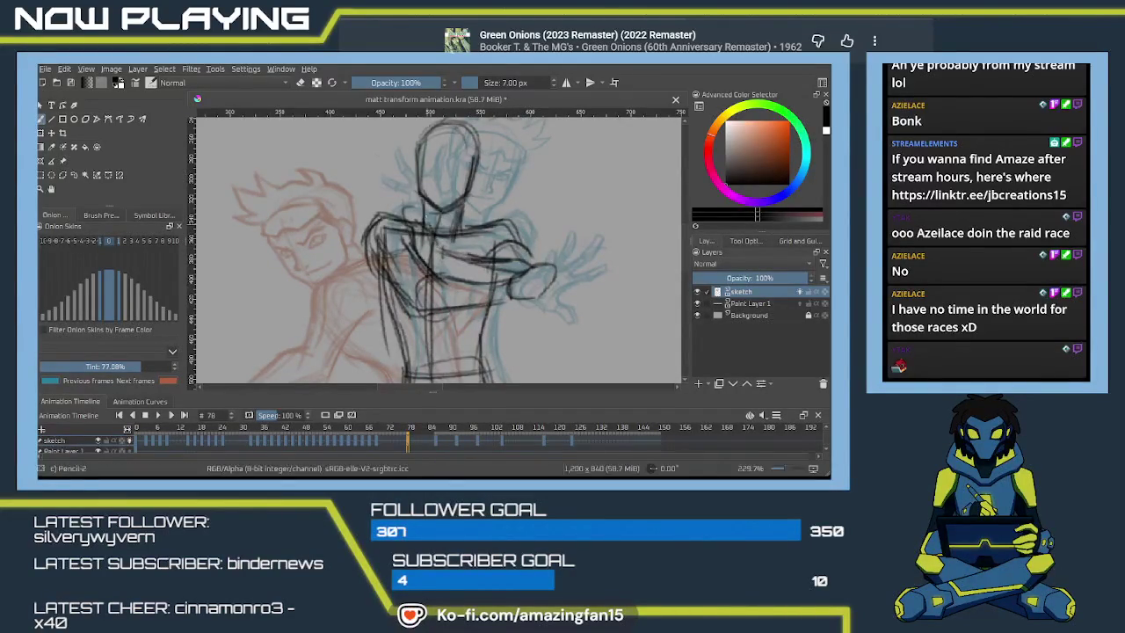
{"action": "mouse_move", "coordinate": [420, 186]}
{"action": "left_mouse_down"}
{"action": "mouse_move", "coordinate": [406, 208]}
{"action": "mouse_move", "coordinate": [423, 218]}
{"action": "mouse_move", "coordinate": [383, 219]}
{"action": "mouse_move", "coordinate": [385, 230]}
{"action": "left_mouse_up"}
{"action": "mouse_move", "coordinate": [518, 307]}
{"action": "left_mouse_down"}
{"action": "mouse_move", "coordinate": [466, 275]}
{"action": "mouse_move", "coordinate": [453, 300]}
{"action": "left_mouse_up"}
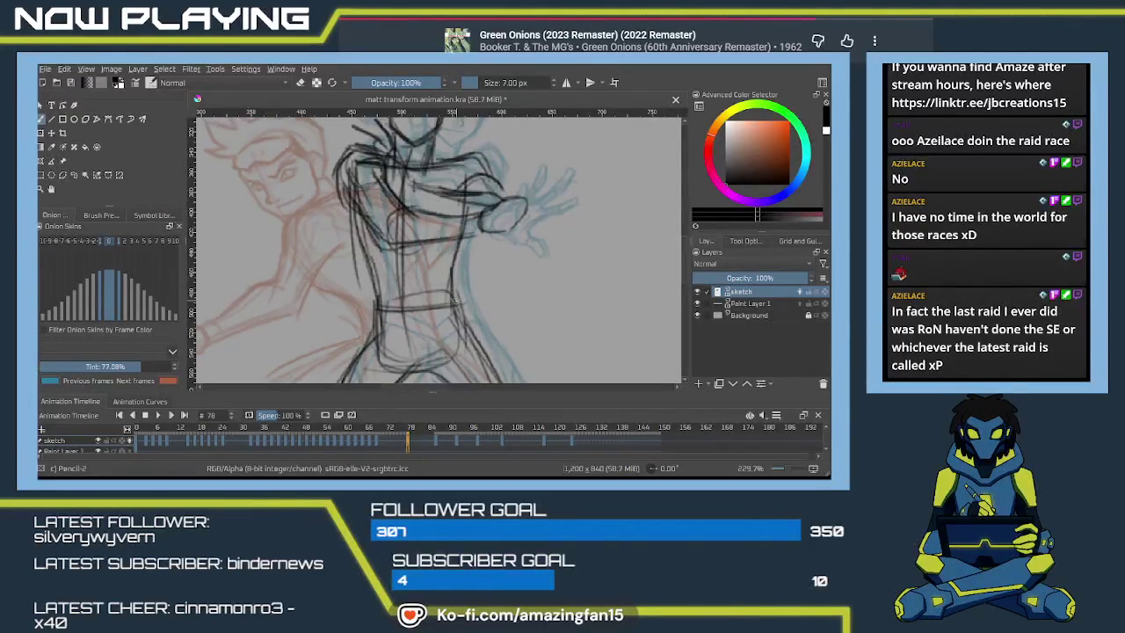
- Pan the view to bring the sketch's head back on screen
{"action": "mouse_move", "coordinate": [395, 239]}
{"action": "left_mouse_down"}
{"action": "mouse_move", "coordinate": [420, 283]}
{"action": "mouse_move", "coordinate": [516, 244]}
{"action": "mouse_move", "coordinate": [533, 262]}
{"action": "left_mouse_up"}
- Draw the outstretched hand's fingertips, fingers and top finger with rough black strokes
{"action": "mouse_move", "coordinate": [439, 240]}
{"action": "left_mouse_down"}
{"action": "mouse_move", "coordinate": [441, 250]}
{"action": "mouse_move", "coordinate": [517, 228]}
{"action": "mouse_move", "coordinate": [522, 207]}
{"action": "left_mouse_up"}
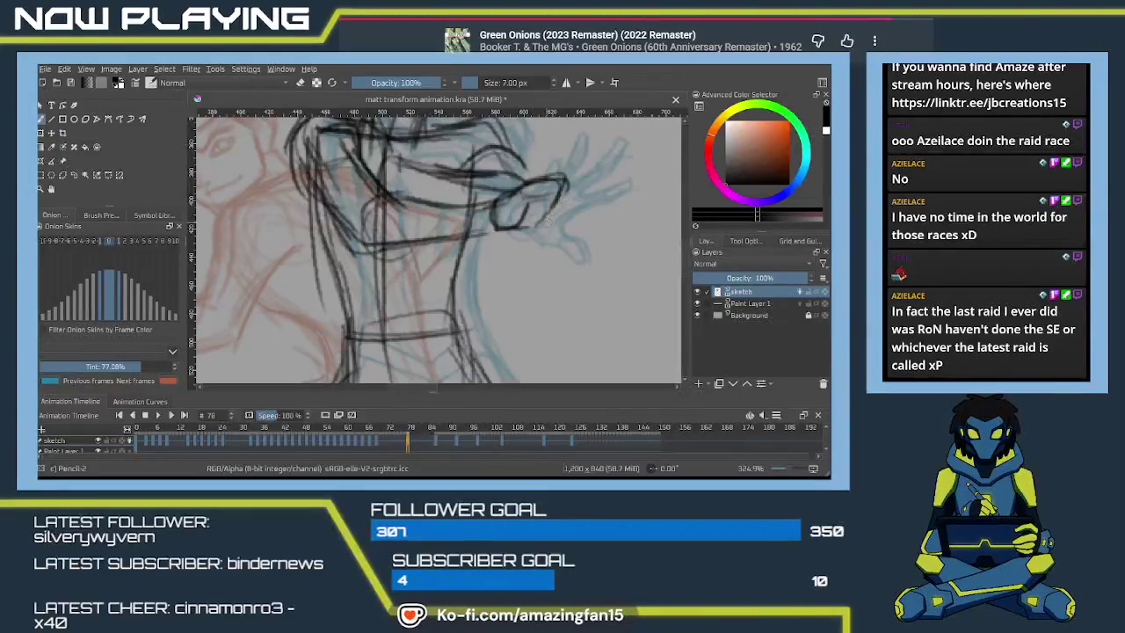
{"action": "left_click_drag", "start_coordinate": [512, 230], "coordinate": [576, 228]}
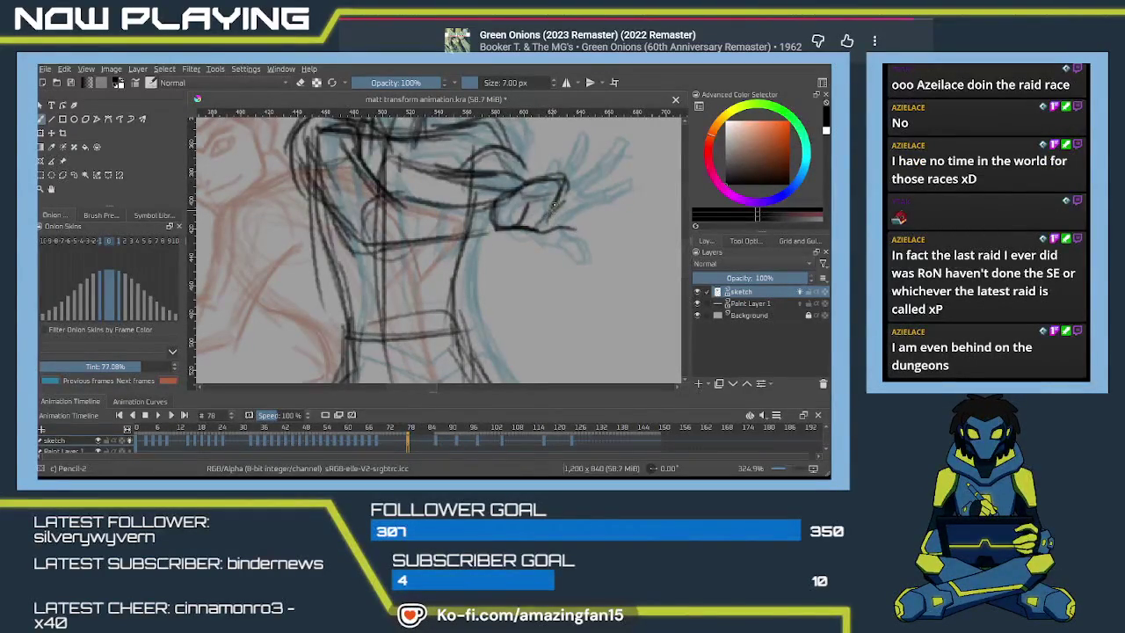
{"action": "left_click_drag", "start_coordinate": [581, 214], "coordinate": [508, 218]}
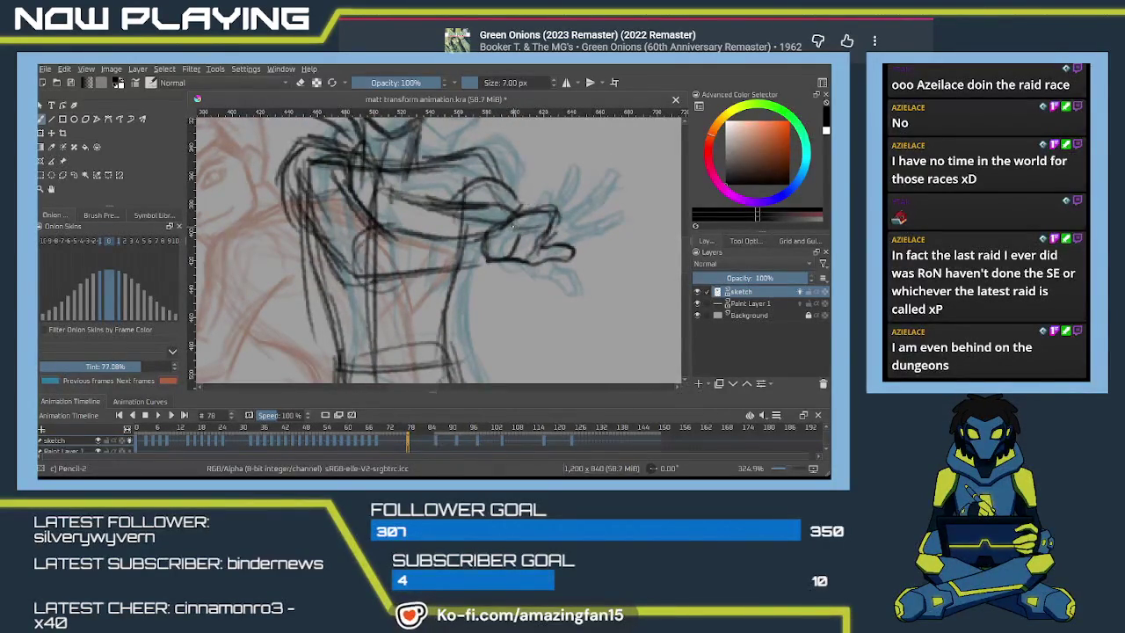
{"action": "left_click_drag", "start_coordinate": [513, 226], "coordinate": [527, 211]}
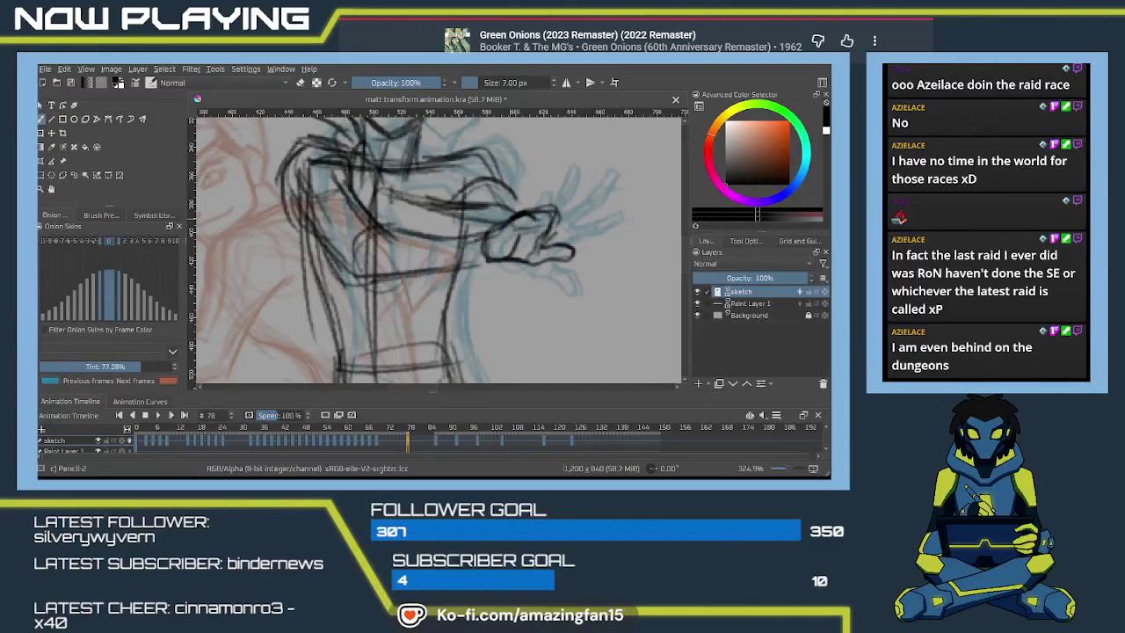
{"action": "mouse_move", "coordinate": [531, 230]}
{"action": "left_mouse_down"}
{"action": "mouse_move", "coordinate": [543, 238]}
{"action": "mouse_move", "coordinate": [555, 211]}
{"action": "mouse_move", "coordinate": [538, 220]}
{"action": "mouse_move", "coordinate": [562, 228]}
{"action": "left_mouse_up"}
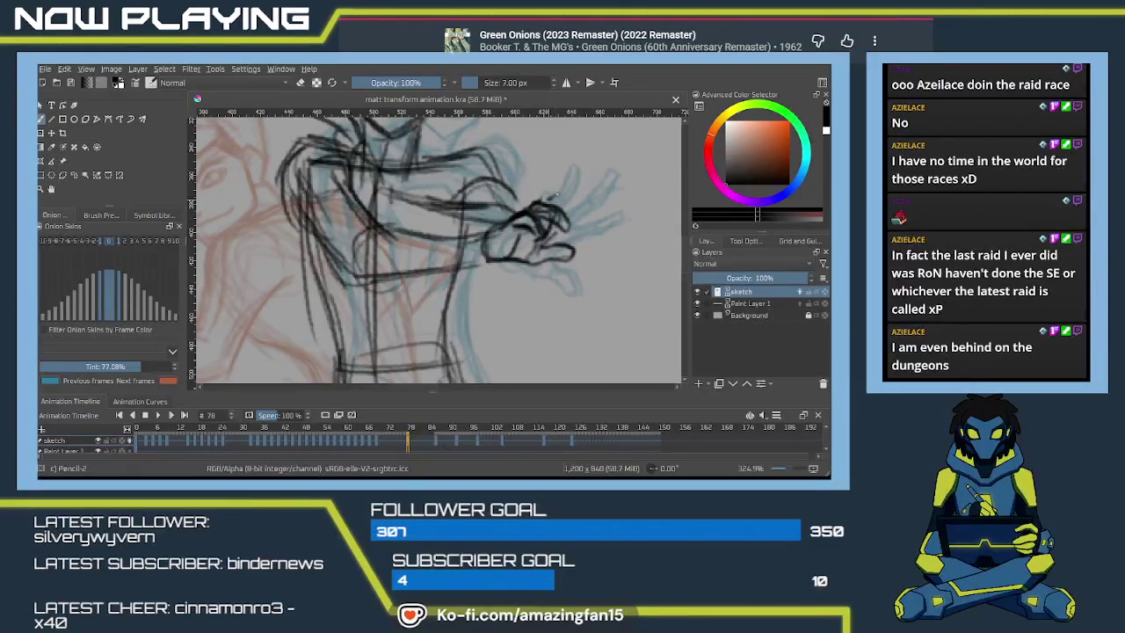
{"action": "left_click_drag", "start_coordinate": [554, 208], "coordinate": [594, 213]}
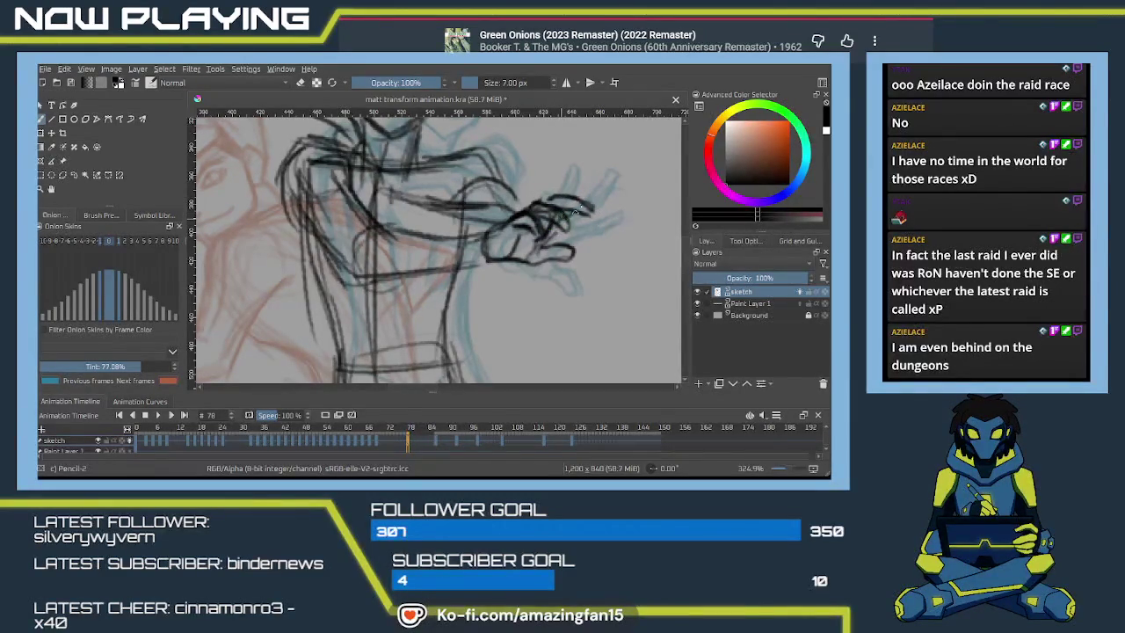
{"action": "left_click_drag", "start_coordinate": [569, 196], "coordinate": [602, 199]}
{"action": "mouse_move", "coordinate": [369, 189]}
{"action": "left_mouse_down"}
{"action": "mouse_move", "coordinate": [482, 285]}
{"action": "mouse_move", "coordinate": [561, 294]}
{"action": "left_mouse_up"}
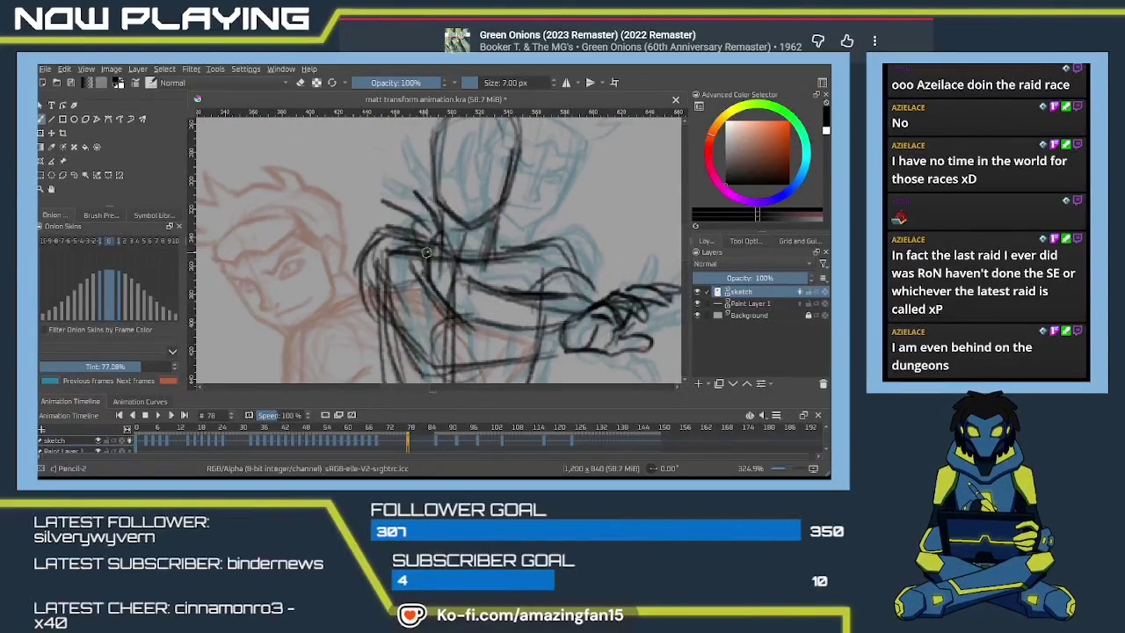
- Erase an unwanted chest line with the soft eraser and redraw it in pencil
{"action": "key", "text": "e"}
{"action": "mouse_move", "coordinate": [426, 255]}
{"action": "left_mouse_down"}
{"action": "mouse_move", "coordinate": [408, 214]}
{"action": "mouse_move", "coordinate": [380, 237]}
{"action": "mouse_move", "coordinate": [439, 246]}
{"action": "mouse_move", "coordinate": [418, 207]}
{"action": "left_mouse_up"}
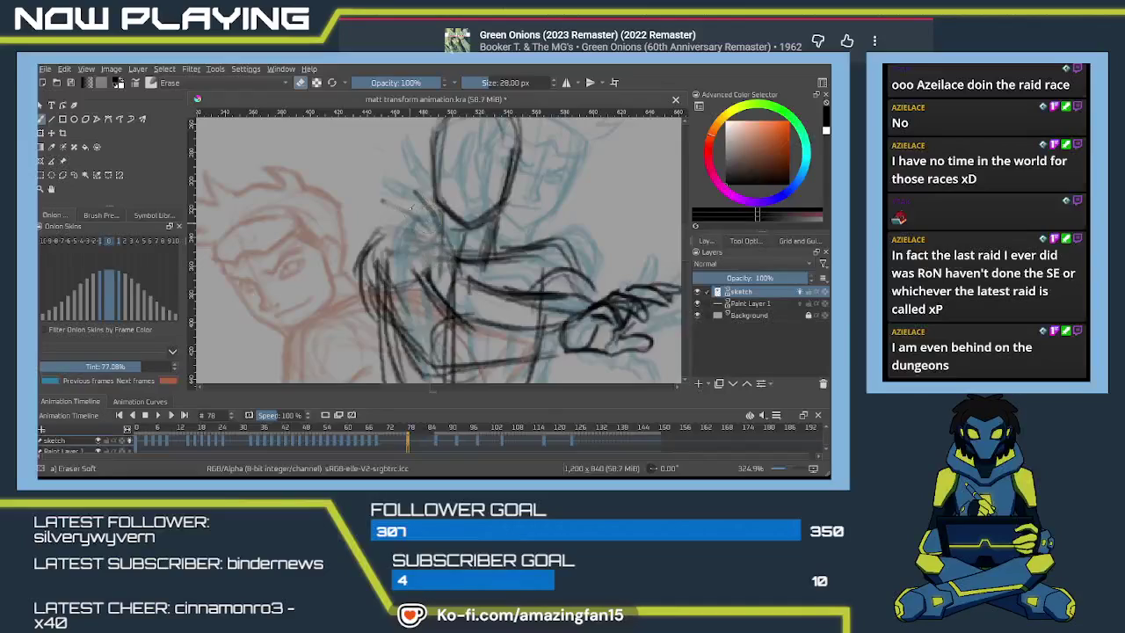
{"action": "key", "text": "e"}
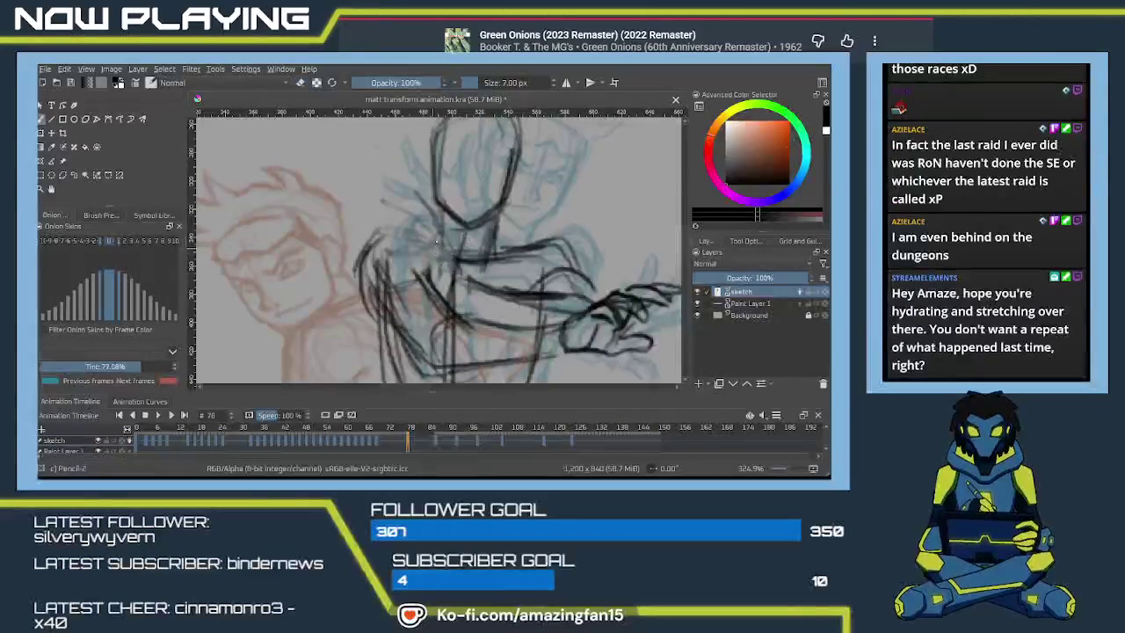
{"action": "left_click_drag", "start_coordinate": [429, 248], "coordinate": [415, 281]}
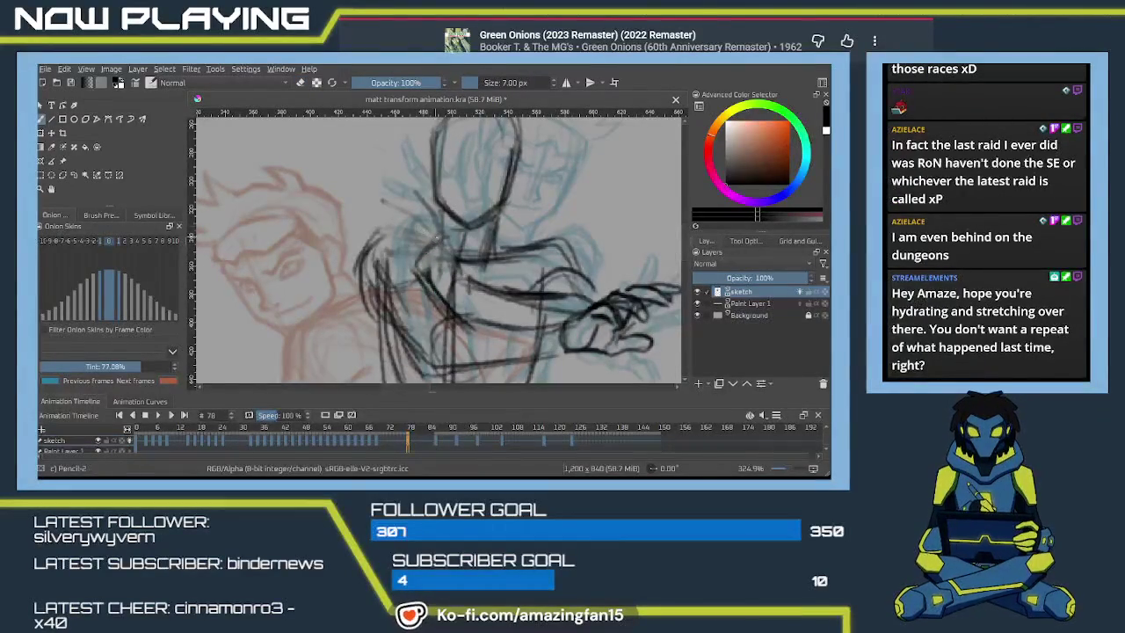
- Sketch the neck and shoulder, a line down the chest, and the arm contour
{"action": "mouse_move", "coordinate": [438, 221]}
{"action": "left_mouse_down"}
{"action": "mouse_move", "coordinate": [419, 192]}
{"action": "mouse_move", "coordinate": [415, 217]}
{"action": "mouse_move", "coordinate": [428, 230]}
{"action": "left_mouse_up"}
{"action": "left_click_drag", "start_coordinate": [382, 200], "coordinate": [411, 227]}
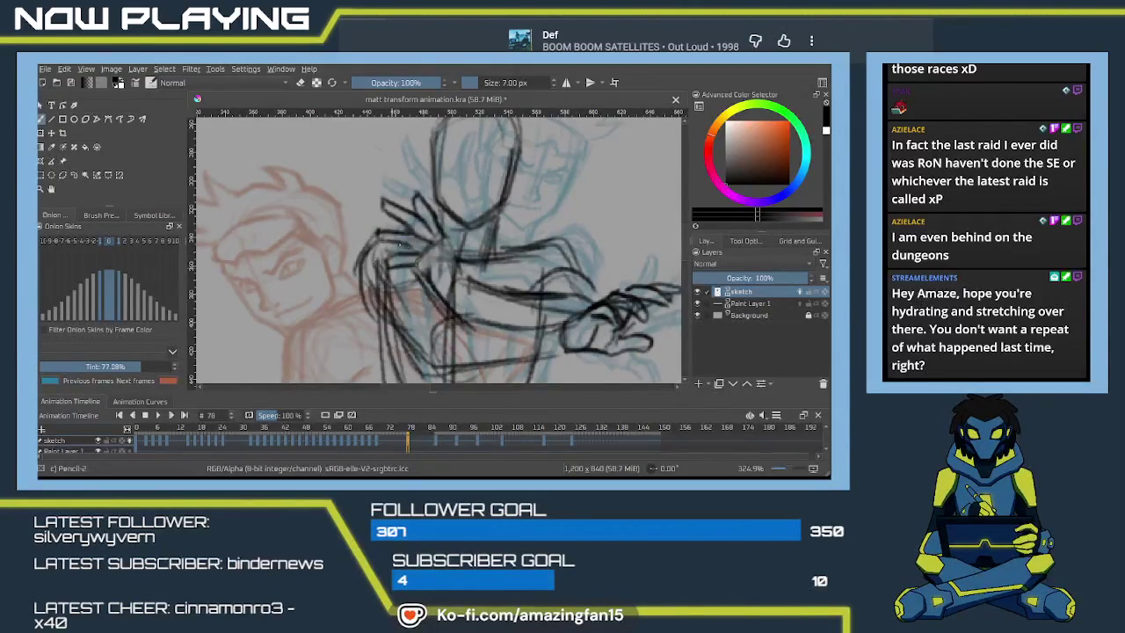
{"action": "left_click_drag", "start_coordinate": [470, 286], "coordinate": [444, 255]}
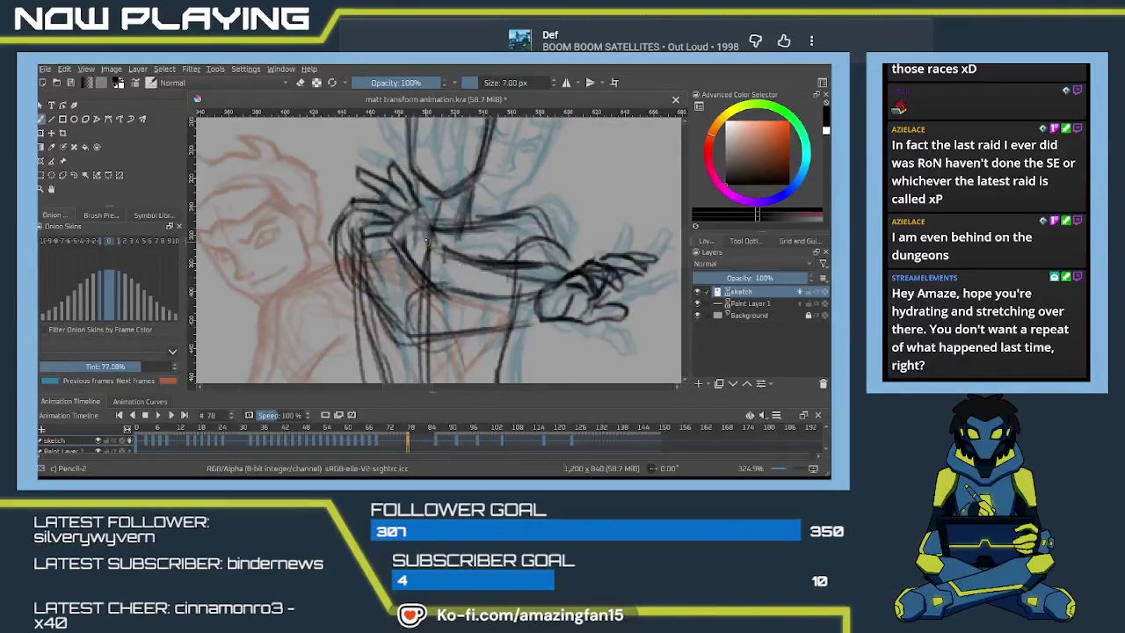
{"action": "left_click_drag", "start_coordinate": [419, 203], "coordinate": [434, 243]}
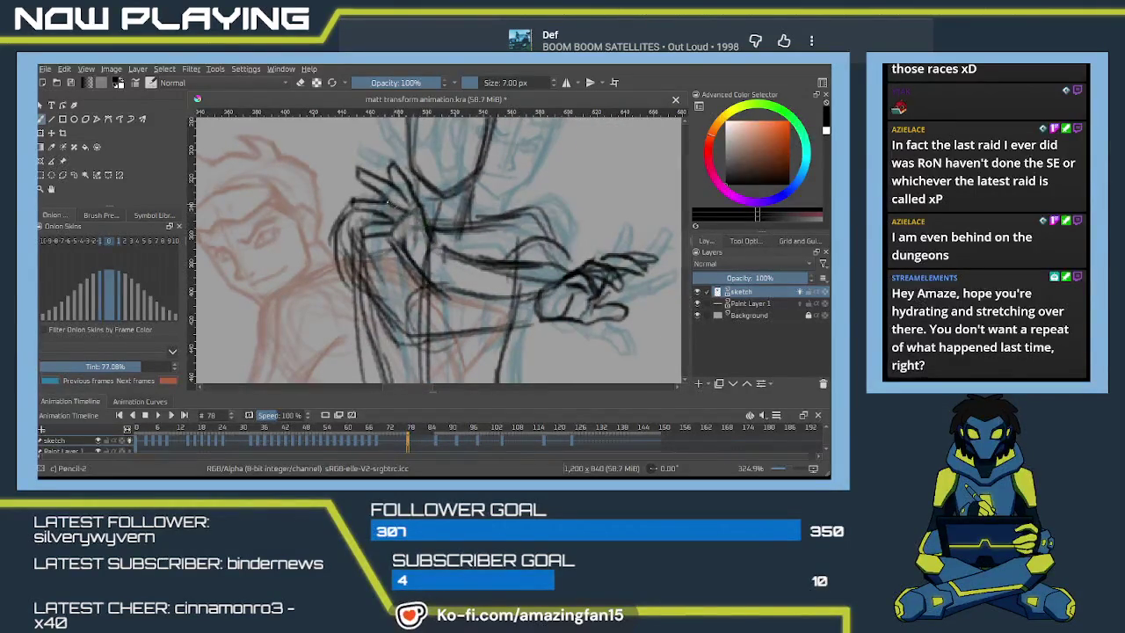
{"action": "mouse_move", "coordinate": [356, 234]}
{"action": "left_mouse_down"}
{"action": "mouse_move", "coordinate": [395, 231]}
{"action": "mouse_move", "coordinate": [352, 204]}
{"action": "mouse_move", "coordinate": [389, 218]}
{"action": "mouse_move", "coordinate": [425, 204]}
{"action": "left_mouse_up"}
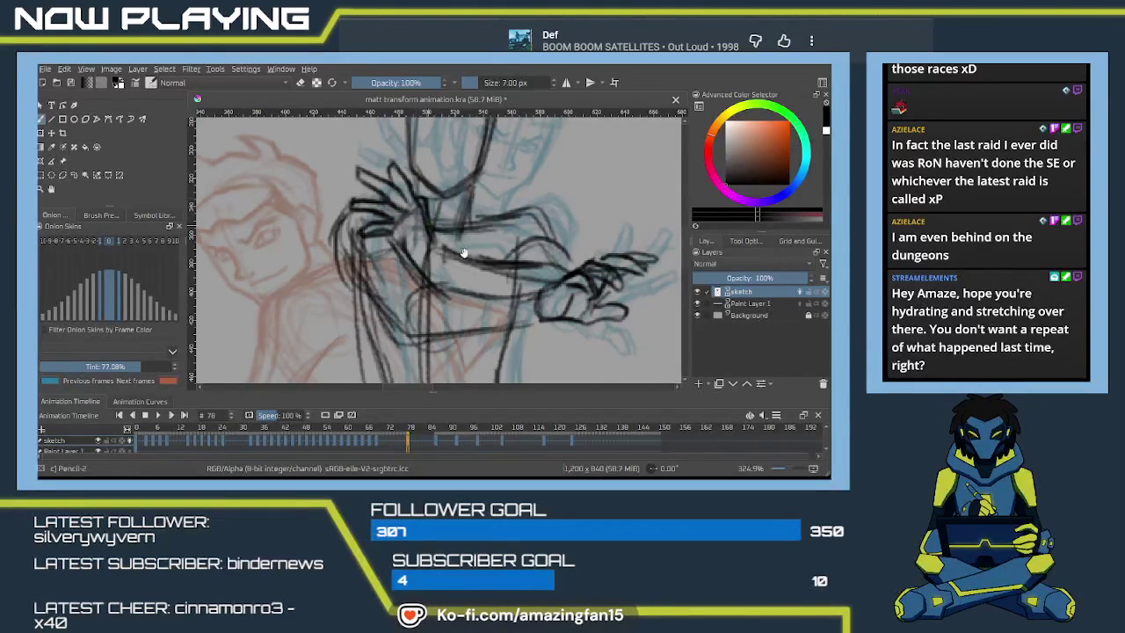
- Darken the wrist, lower arm, shoulder and left neck, then start a head centre line
{"action": "scroll", "coordinate": [462, 236], "scroll_direction": "down", "scroll_amount": 5}
{"action": "scroll", "coordinate": [462, 236], "scroll_direction": "up", "scroll_amount": 2}
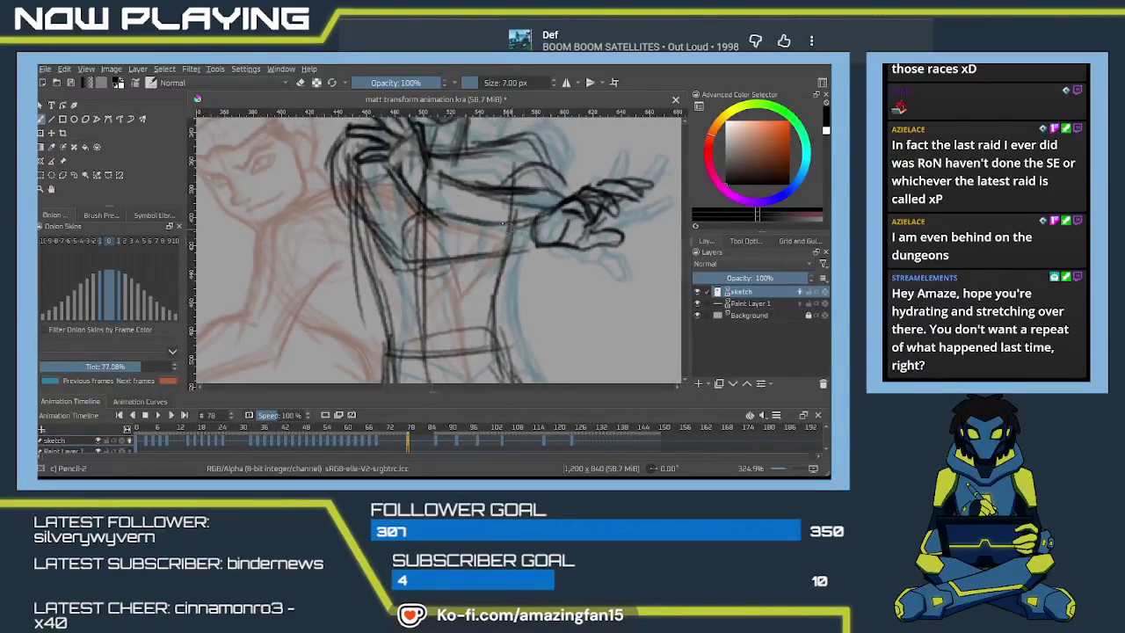
{"action": "mouse_move", "coordinate": [506, 214]}
{"action": "left_mouse_down"}
{"action": "mouse_move", "coordinate": [536, 216]}
{"action": "mouse_move", "coordinate": [481, 236]}
{"action": "mouse_move", "coordinate": [478, 216]}
{"action": "mouse_move", "coordinate": [503, 221]}
{"action": "left_mouse_up"}
{"action": "left_click_drag", "start_coordinate": [403, 182], "coordinate": [425, 211]}
{"action": "mouse_move", "coordinate": [346, 156]}
{"action": "left_mouse_down"}
{"action": "mouse_move", "coordinate": [361, 211]}
{"action": "mouse_move", "coordinate": [406, 272]}
{"action": "mouse_move", "coordinate": [526, 243]}
{"action": "left_mouse_up"}
{"action": "left_click_drag", "start_coordinate": [416, 221], "coordinate": [483, 211]}
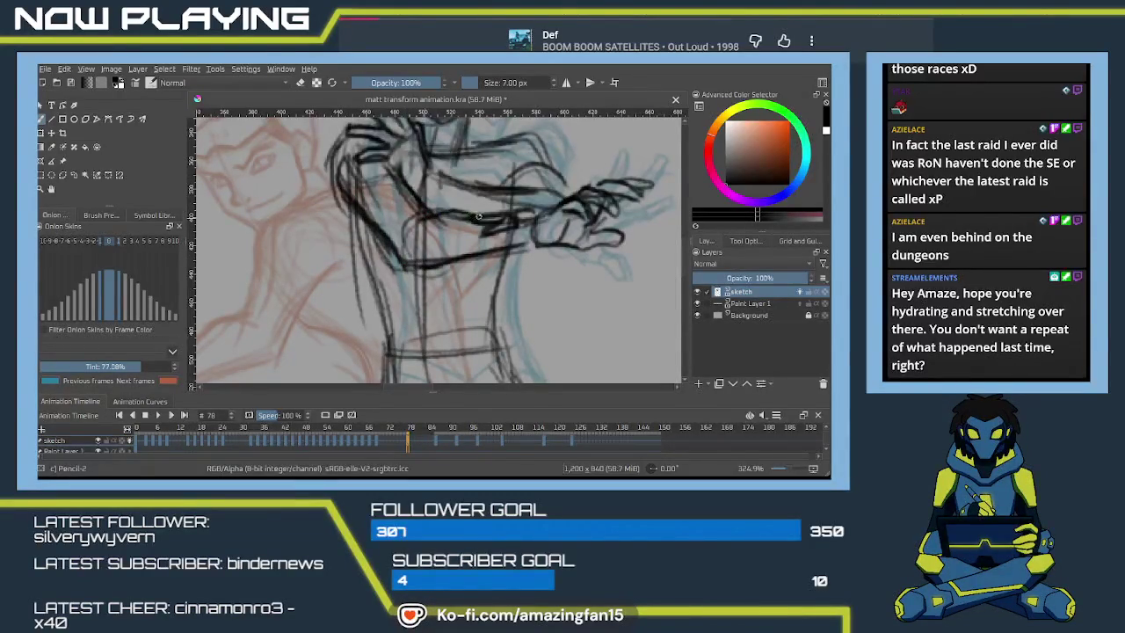
{"action": "mouse_move", "coordinate": [555, 230]}
{"action": "left_mouse_down"}
{"action": "mouse_move", "coordinate": [513, 278]}
{"action": "mouse_move", "coordinate": [594, 288]}
{"action": "mouse_move", "coordinate": [543, 299]}
{"action": "mouse_move", "coordinate": [526, 263]}
{"action": "mouse_move", "coordinate": [483, 274]}
{"action": "mouse_move", "coordinate": [420, 248]}
{"action": "mouse_move", "coordinate": [466, 457]}
{"action": "left_mouse_up"}
{"action": "left_click_drag", "start_coordinate": [475, 197], "coordinate": [470, 333]}
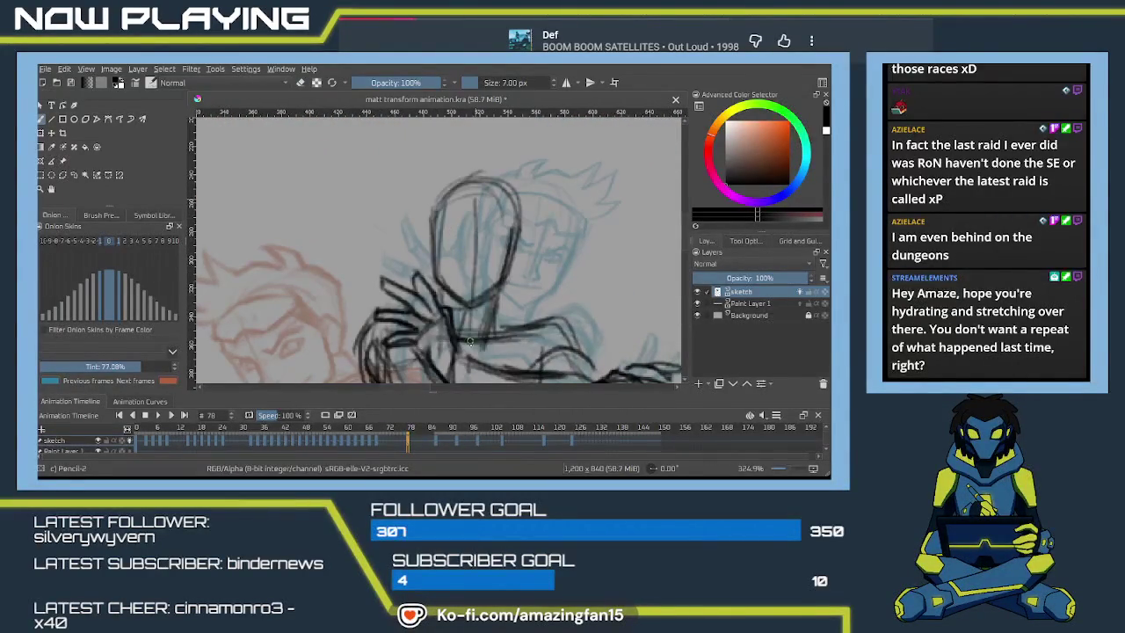
- Redraw the head's vertical centre line, add a horizontal guideline, and sketch jaw and left side
{"action": "key", "text": "ctrl+z"}
{"action": "left_click_drag", "start_coordinate": [478, 188], "coordinate": [467, 322]}
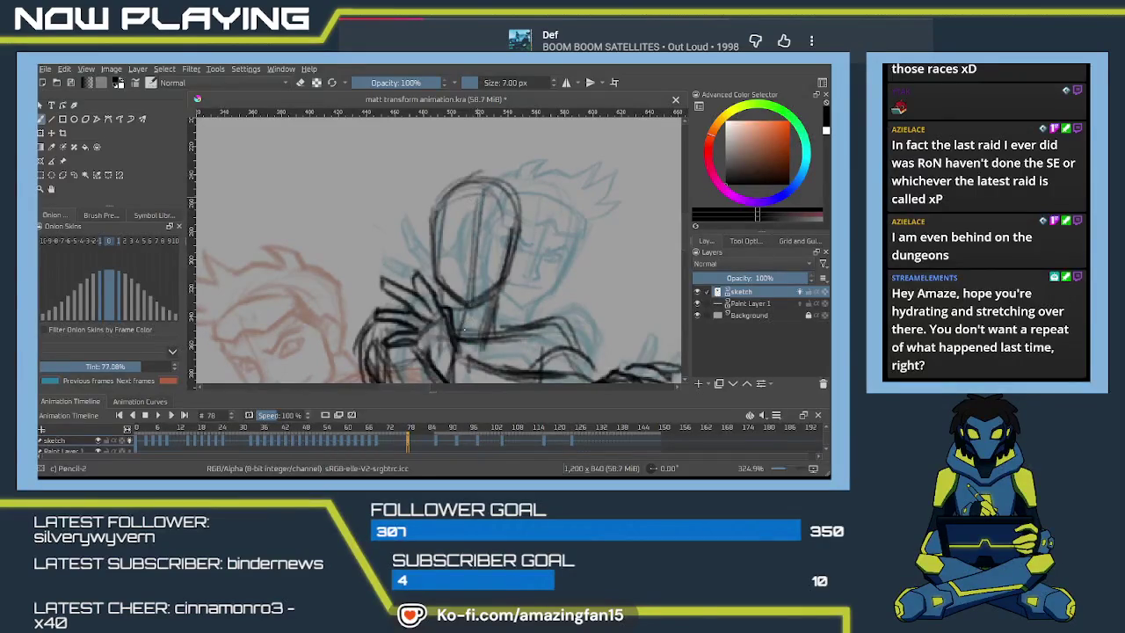
{"action": "left_click_drag", "start_coordinate": [432, 244], "coordinate": [517, 247]}
{"action": "mouse_move", "coordinate": [474, 307]}
{"action": "left_mouse_down"}
{"action": "mouse_move", "coordinate": [508, 280]}
{"action": "mouse_move", "coordinate": [498, 295]}
{"action": "left_mouse_up"}
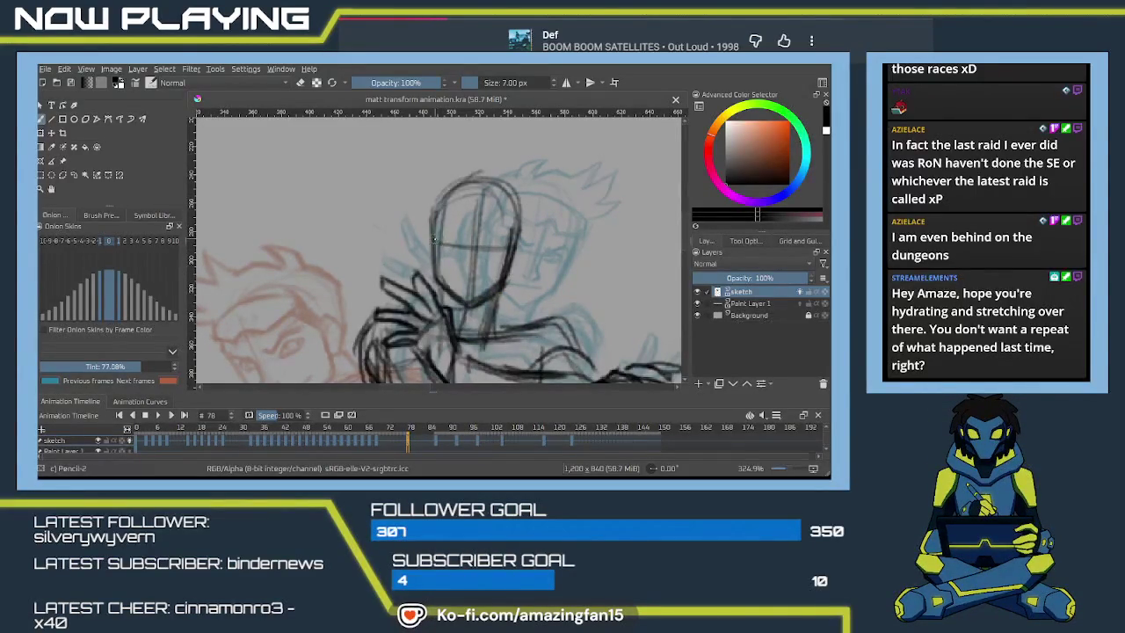
{"action": "left_click_drag", "start_coordinate": [434, 234], "coordinate": [431, 269]}
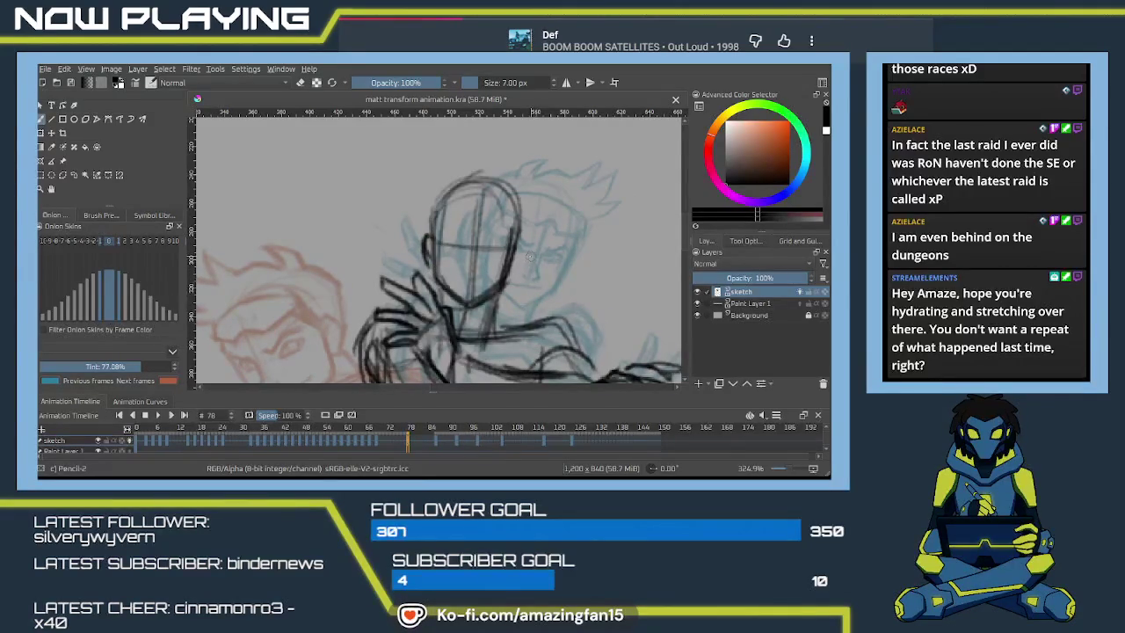
{"action": "scroll", "coordinate": [529, 256], "scroll_direction": "up", "scroll_amount": 2}
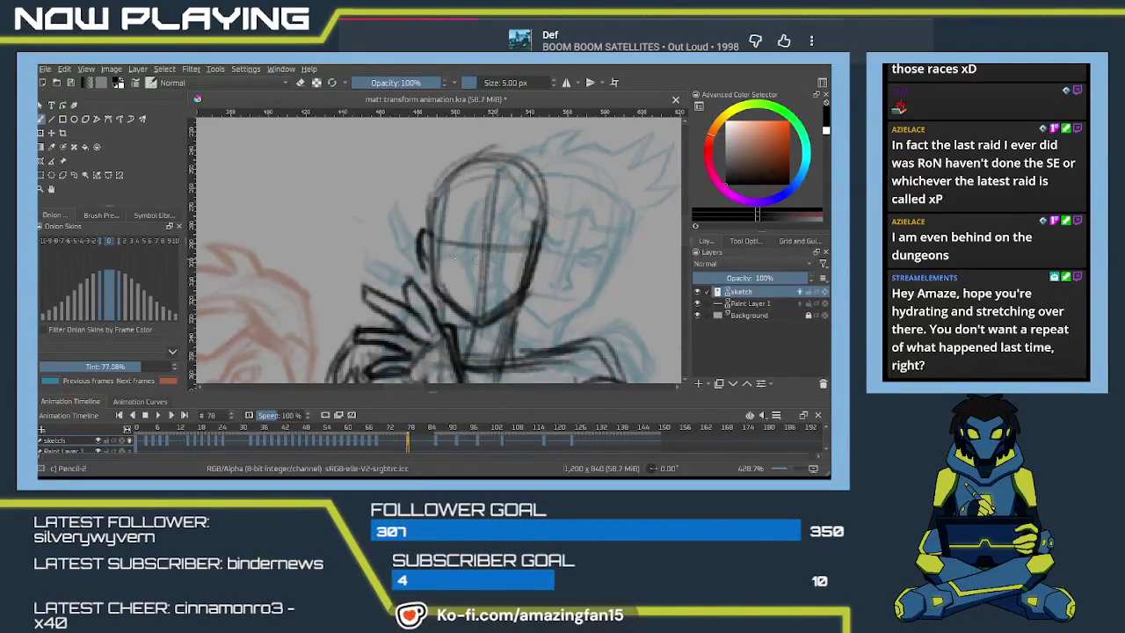
{"action": "left_click_drag", "start_coordinate": [417, 248], "coordinate": [431, 274]}
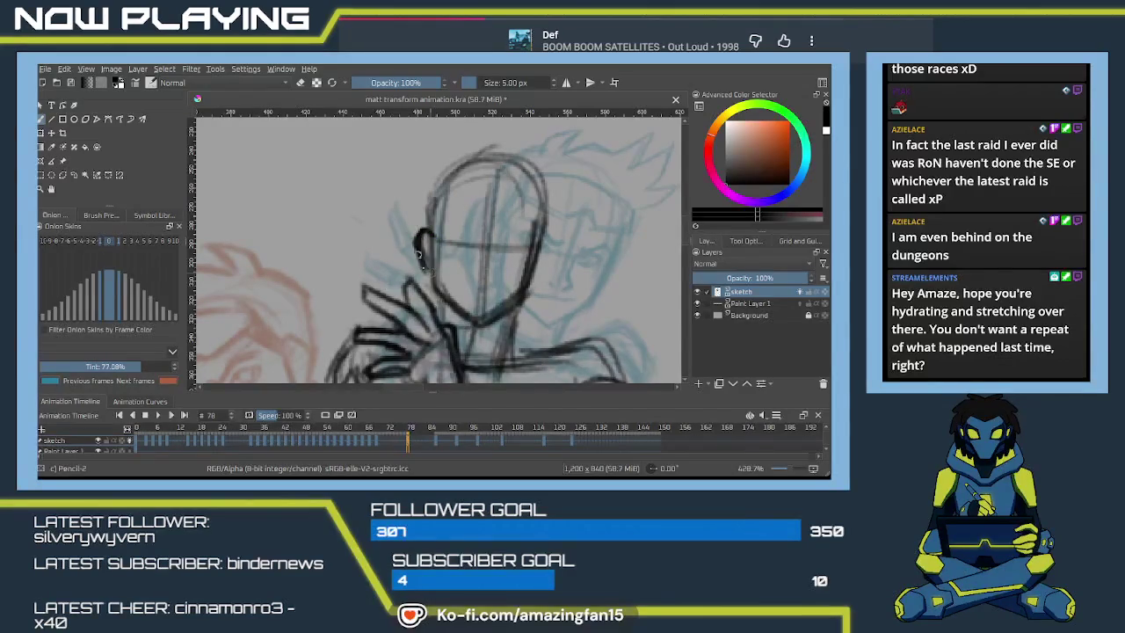
- Erase the face's right line and chin, then redraw the jawline and right cheek
{"action": "key", "text": "e"}
{"action": "left_click_drag", "start_coordinate": [532, 220], "coordinate": [523, 290]}
{"action": "mouse_move", "coordinate": [527, 246]}
{"action": "left_mouse_down"}
{"action": "mouse_move", "coordinate": [518, 303]}
{"action": "mouse_move", "coordinate": [439, 321]}
{"action": "left_mouse_up"}
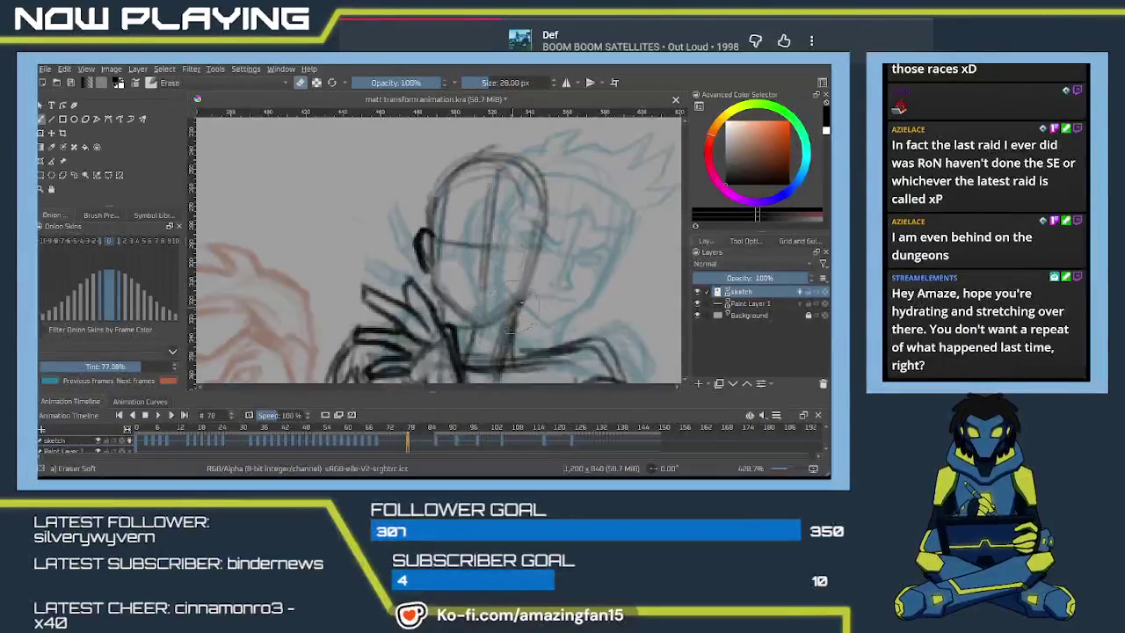
{"action": "key", "text": "e"}
{"action": "mouse_move", "coordinate": [430, 242]}
{"action": "left_mouse_down"}
{"action": "mouse_move", "coordinate": [434, 287]}
{"action": "mouse_move", "coordinate": [475, 327]}
{"action": "left_mouse_up"}
{"action": "mouse_move", "coordinate": [436, 292]}
{"action": "left_mouse_down"}
{"action": "mouse_move", "coordinate": [478, 333]}
{"action": "mouse_move", "coordinate": [527, 295]}
{"action": "left_mouse_up"}
{"action": "left_click_drag", "start_coordinate": [540, 220], "coordinate": [526, 294]}
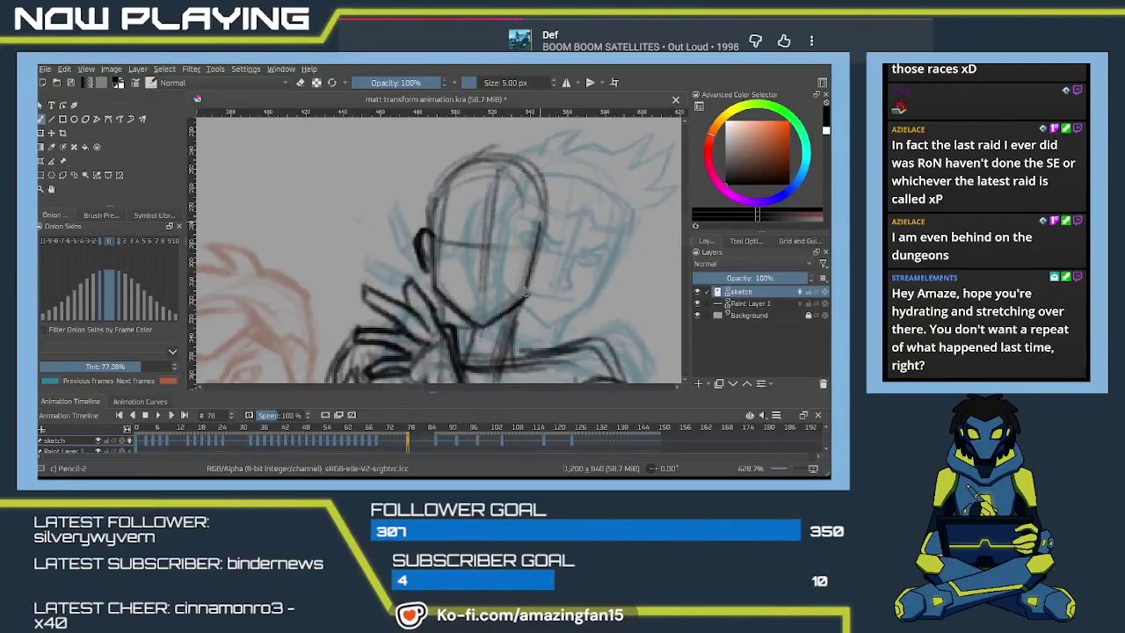
{"action": "left_click_drag", "start_coordinate": [542, 223], "coordinate": [525, 292]}
{"action": "key", "text": "ctrl+z"}
{"action": "key", "text": "ctrl+z"}
{"action": "left_click_drag", "start_coordinate": [541, 231], "coordinate": [528, 295]}
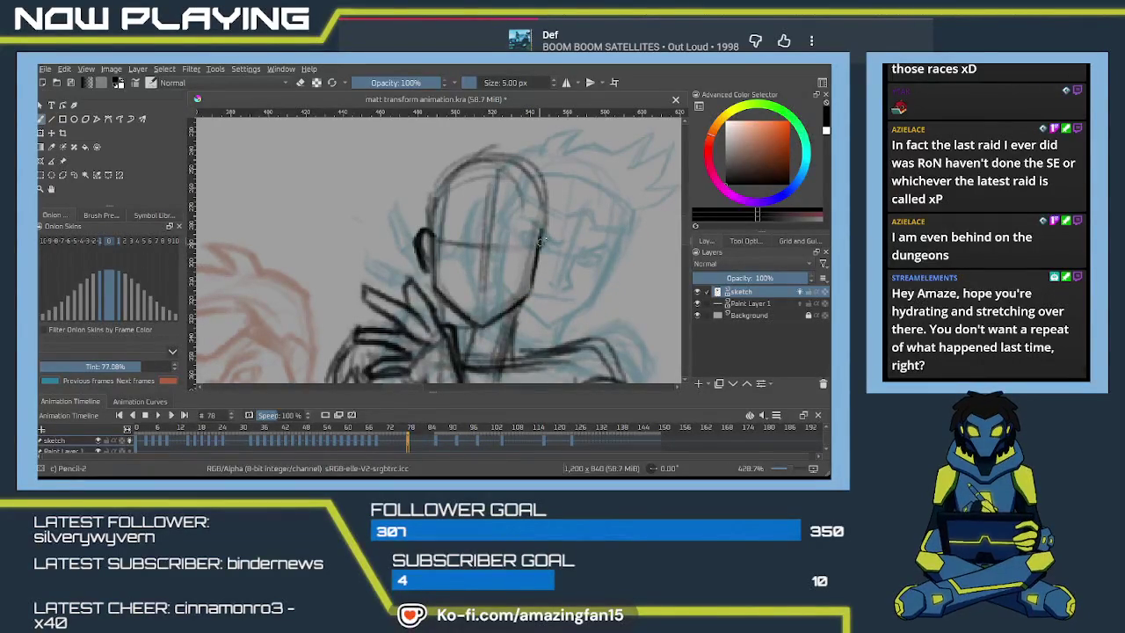
- Draw and darken the right ear, trim the left ear, and darken the face guideline
{"action": "left_click_drag", "start_coordinate": [542, 233], "coordinate": [532, 283]}
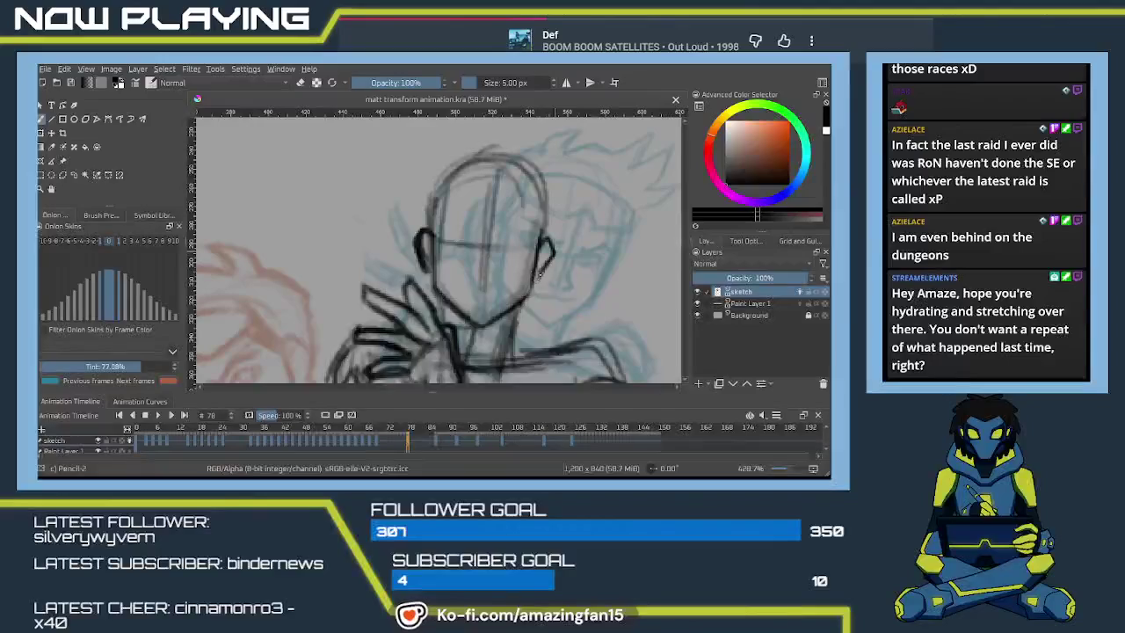
{"action": "key", "text": "e"}
{"action": "mouse_move", "coordinate": [428, 265]}
{"action": "left_mouse_down"}
{"action": "mouse_move", "coordinate": [419, 243]}
{"action": "mouse_move", "coordinate": [423, 269]}
{"action": "left_mouse_up"}
{"action": "key", "text": "e"}
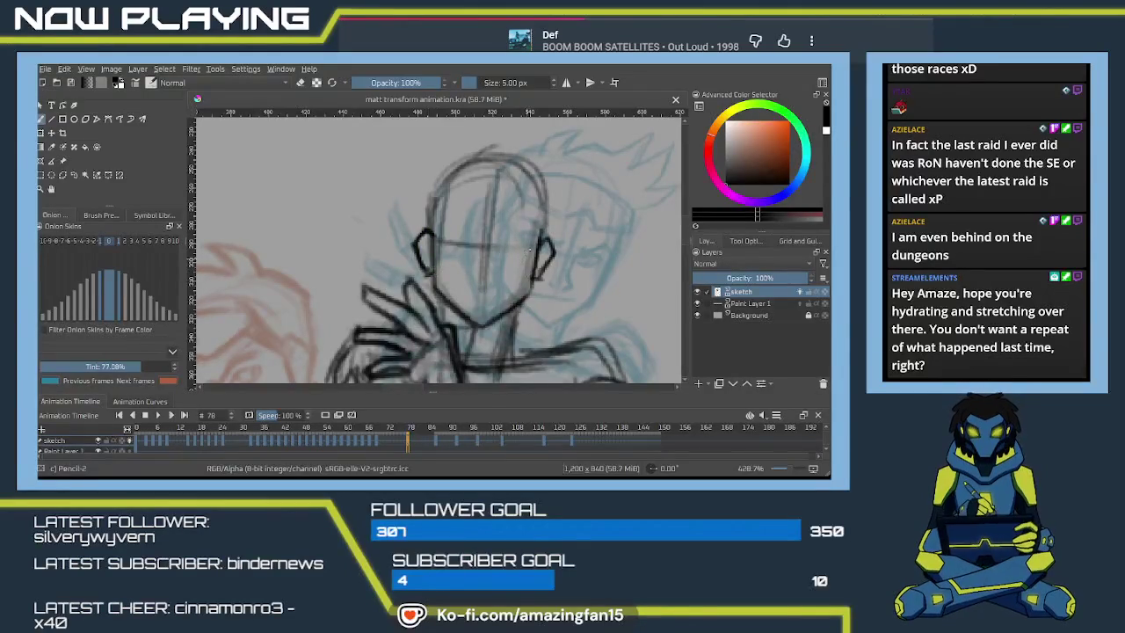
{"action": "left_click_drag", "start_coordinate": [538, 230], "coordinate": [522, 300]}
{"action": "left_click_drag", "start_coordinate": [439, 243], "coordinate": [537, 247]}
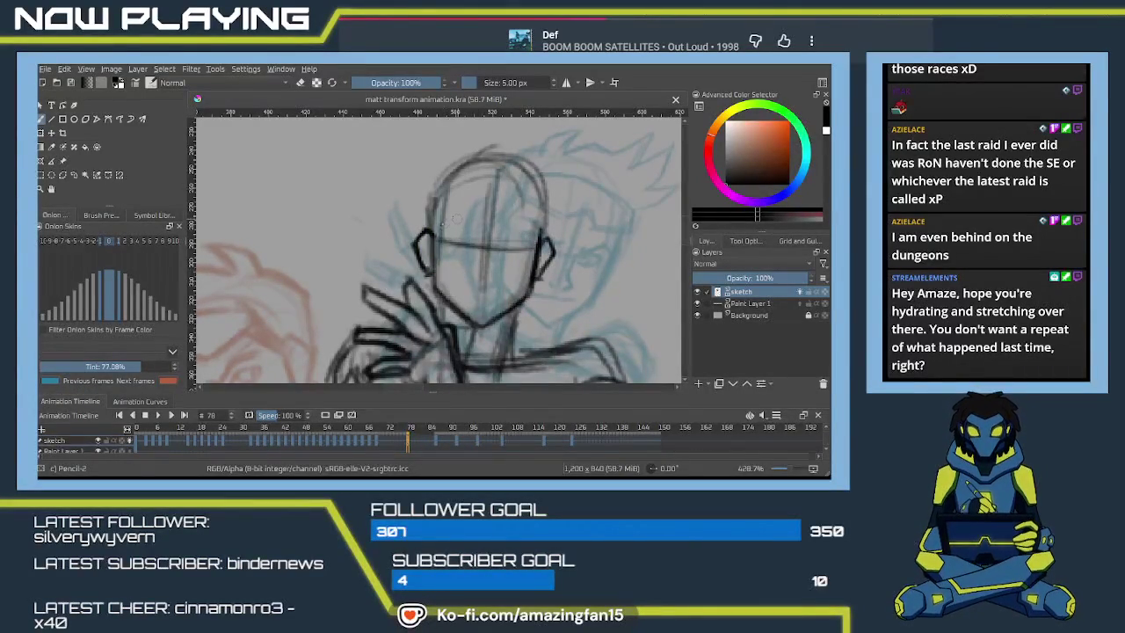
- Draw the left and right eyebrows, a darker mouth line, and both eyes
{"action": "left_click_drag", "start_coordinate": [445, 223], "coordinate": [472, 235]}
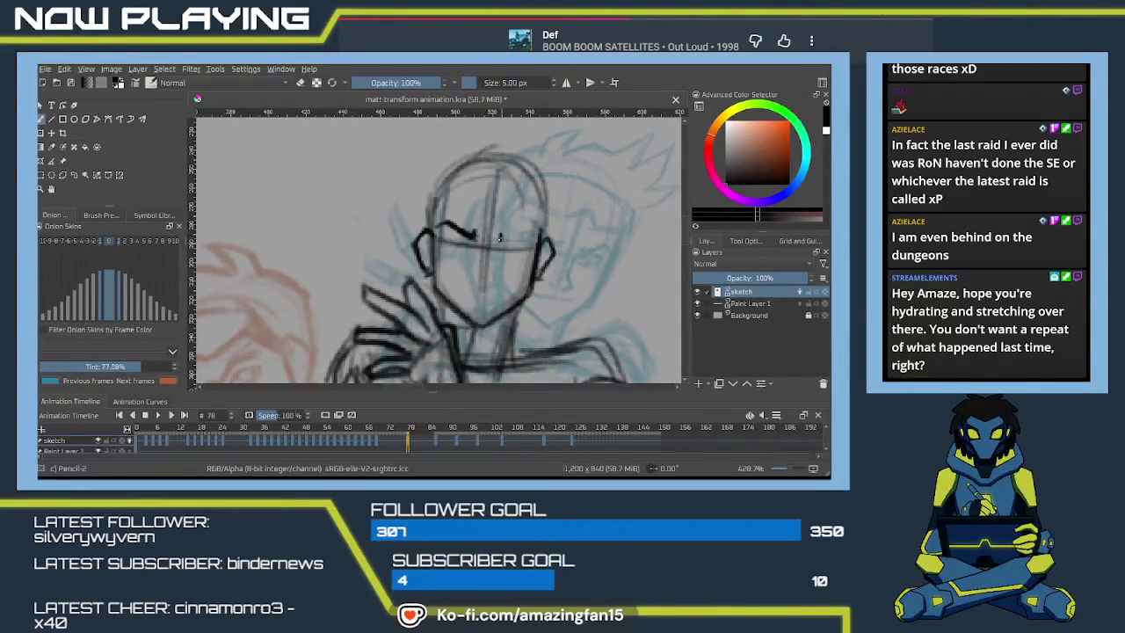
{"action": "mouse_move", "coordinate": [498, 238]}
{"action": "left_mouse_down"}
{"action": "mouse_move", "coordinate": [536, 231]}
{"action": "mouse_move", "coordinate": [489, 274]}
{"action": "left_mouse_up"}
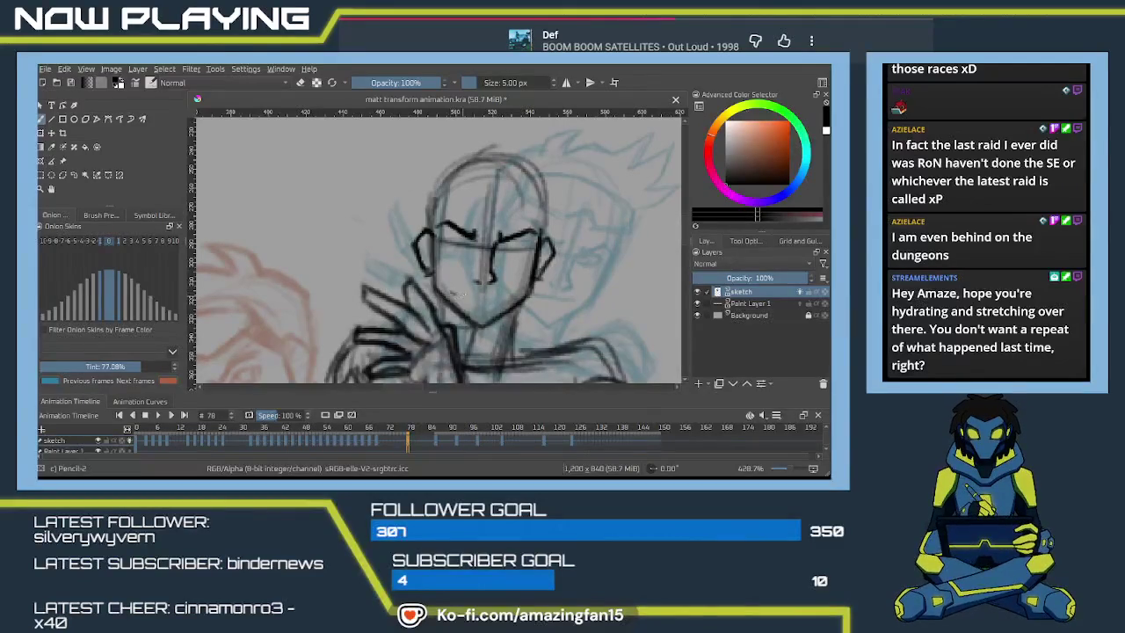
{"action": "left_click_drag", "start_coordinate": [464, 292], "coordinate": [508, 293]}
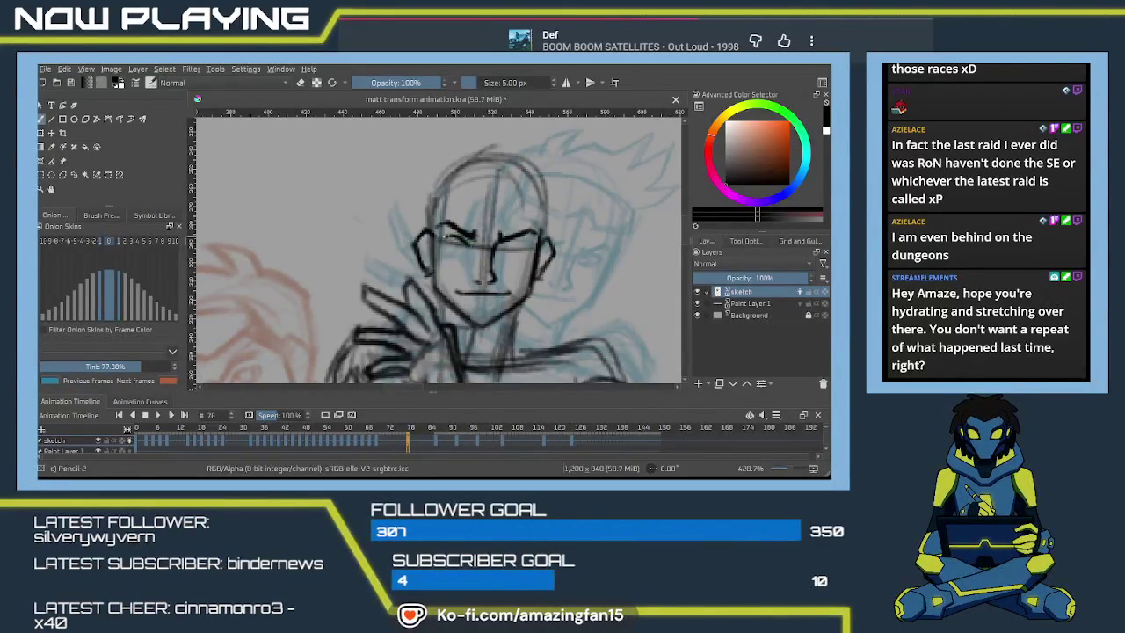
{"action": "left_click_drag", "start_coordinate": [450, 249], "coordinate": [471, 247]}
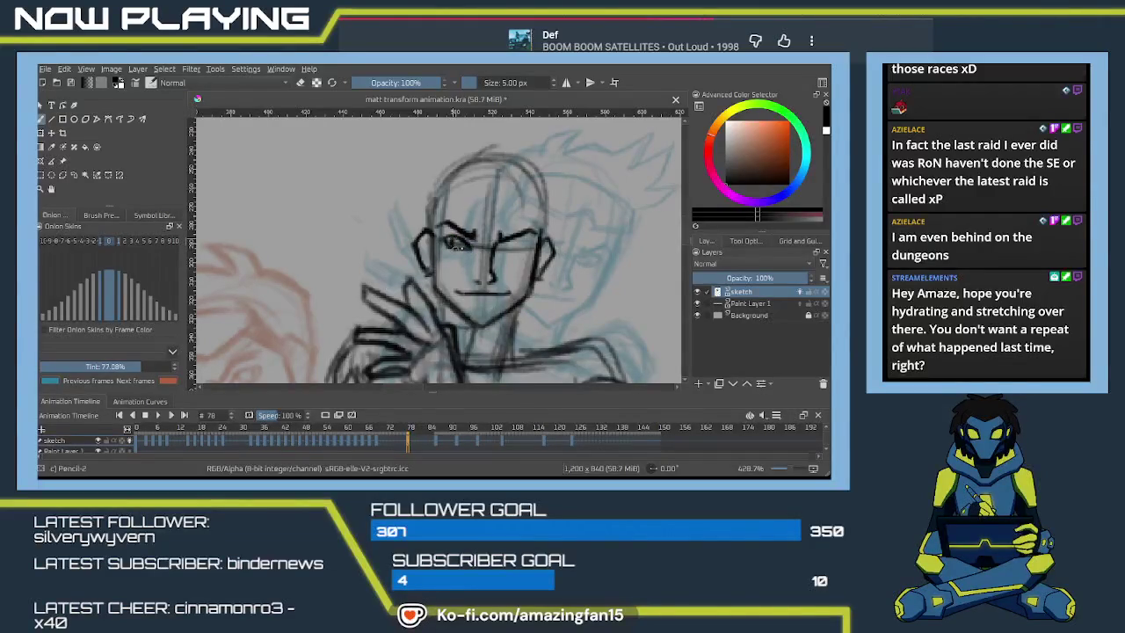
{"action": "left_click_drag", "start_coordinate": [505, 248], "coordinate": [525, 241]}
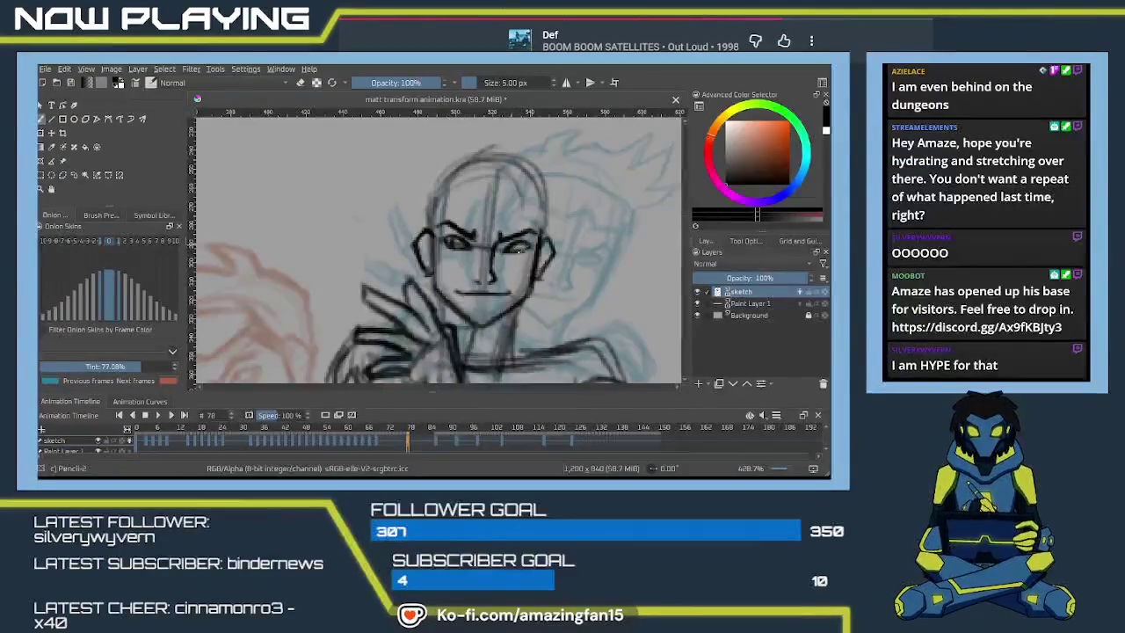
- Erase part of the right eye stroke to lighten it
{"action": "key", "text": "e"}
{"action": "left_click_drag", "start_coordinate": [519, 245], "coordinate": [530, 245]}
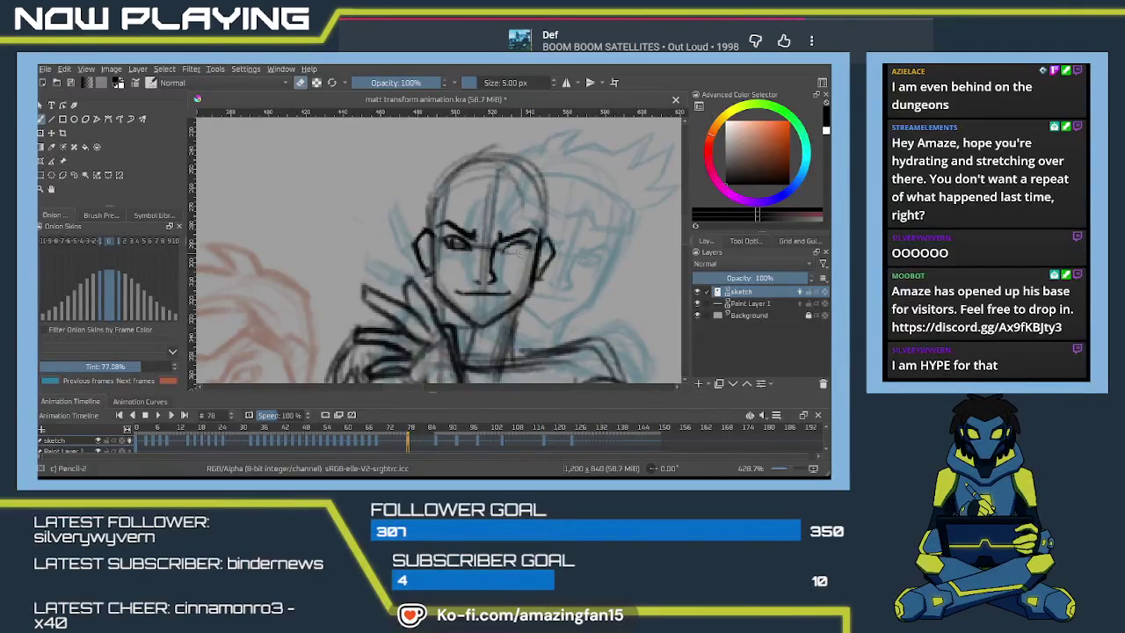
{"action": "key", "text": "e"}
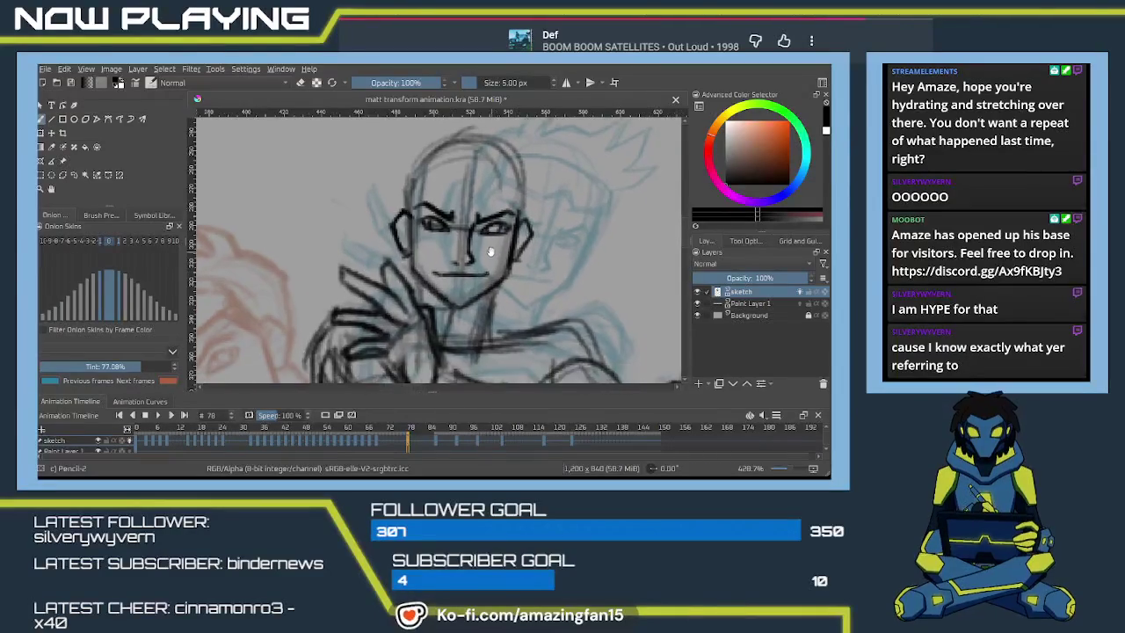
- Draw the line across the top of the head, redoing it until it looks right, then darken it
{"action": "left_click_drag", "start_coordinate": [512, 261], "coordinate": [494, 296]}
{"action": "left_click_drag", "start_coordinate": [426, 230], "coordinate": [506, 225]}
{"action": "key", "text": "ctrl+z"}
{"action": "left_click_drag", "start_coordinate": [424, 230], "coordinate": [506, 221]}
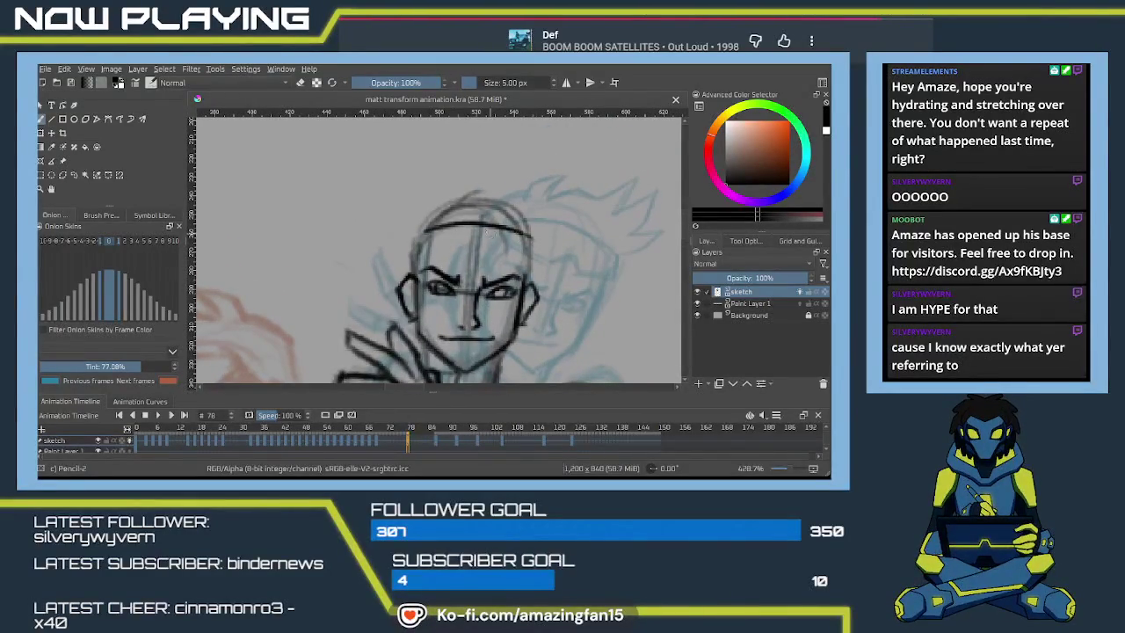
{"action": "key", "text": "ctrl+z"}
{"action": "left_click_drag", "start_coordinate": [427, 231], "coordinate": [510, 223]}
{"action": "left_click_drag", "start_coordinate": [429, 227], "coordinate": [531, 230]}
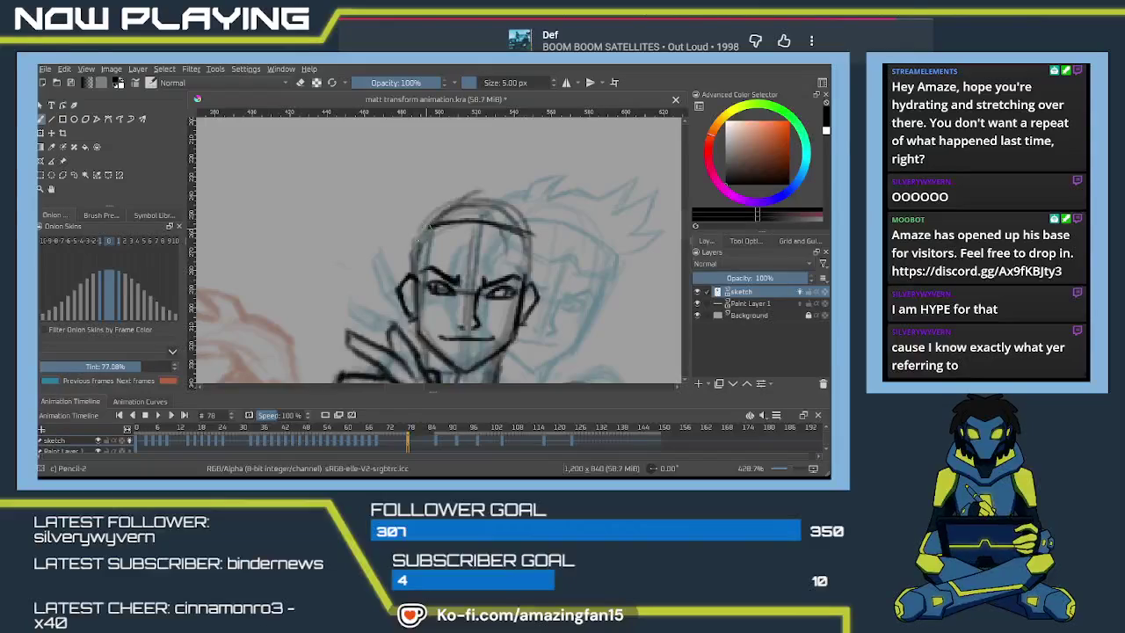
- Draw the head's left side, the headband and the right side of the face, and remove the added hair spike
{"action": "mouse_move", "coordinate": [427, 225]}
{"action": "left_mouse_down"}
{"action": "mouse_move", "coordinate": [417, 250]}
{"action": "mouse_move", "coordinate": [527, 253]}
{"action": "mouse_move", "coordinate": [496, 262]}
{"action": "mouse_move", "coordinate": [533, 234]}
{"action": "mouse_move", "coordinate": [531, 256]}
{"action": "mouse_move", "coordinate": [418, 243]}
{"action": "mouse_move", "coordinate": [409, 281]}
{"action": "left_mouse_up"}
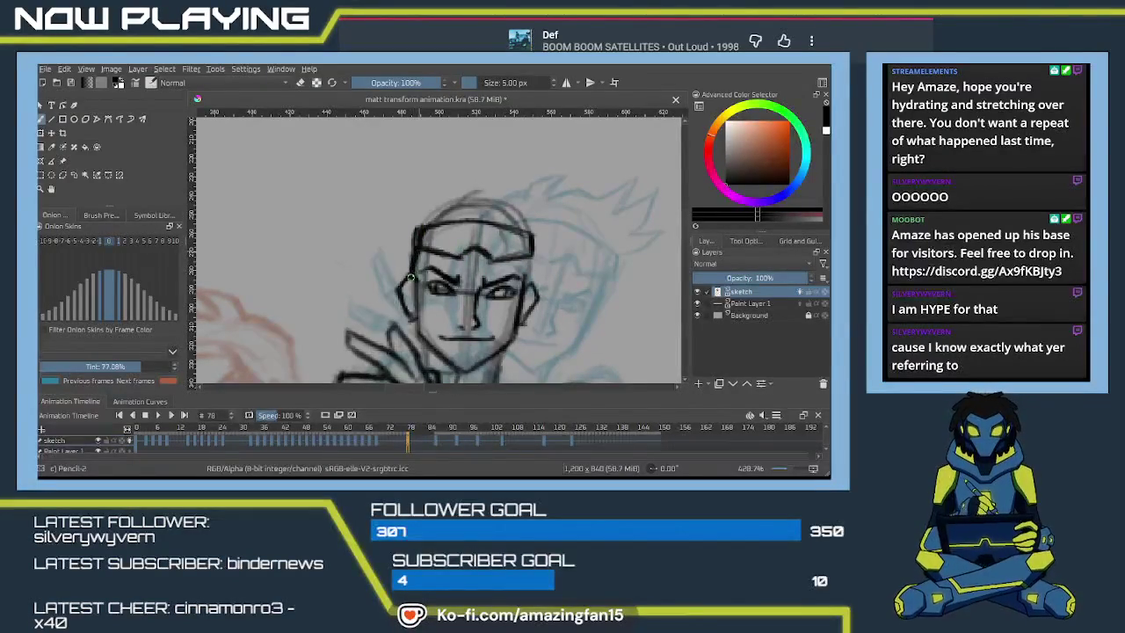
{"action": "left_click_drag", "start_coordinate": [531, 253], "coordinate": [505, 321]}
{"action": "mouse_move", "coordinate": [413, 262]}
{"action": "left_mouse_down"}
{"action": "mouse_move", "coordinate": [440, 235]}
{"action": "mouse_move", "coordinate": [483, 251]}
{"action": "mouse_move", "coordinate": [511, 235]}
{"action": "left_mouse_up"}
{"action": "scroll", "coordinate": [512, 234], "scroll_direction": "down", "scroll_amount": 3}
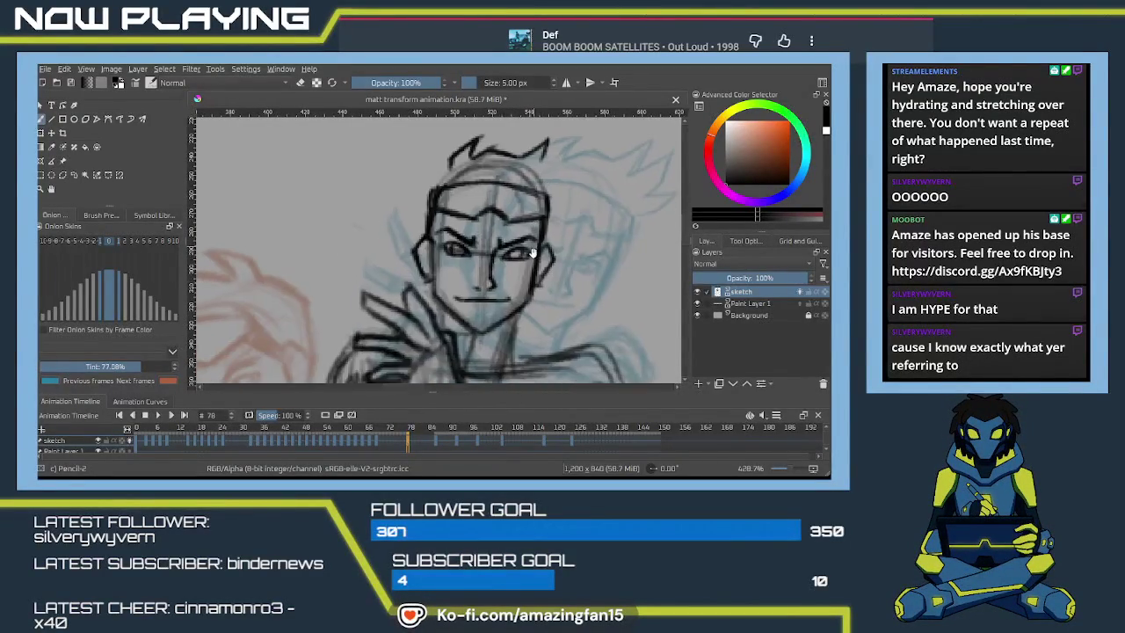
{"action": "key", "text": "ctrl+z"}
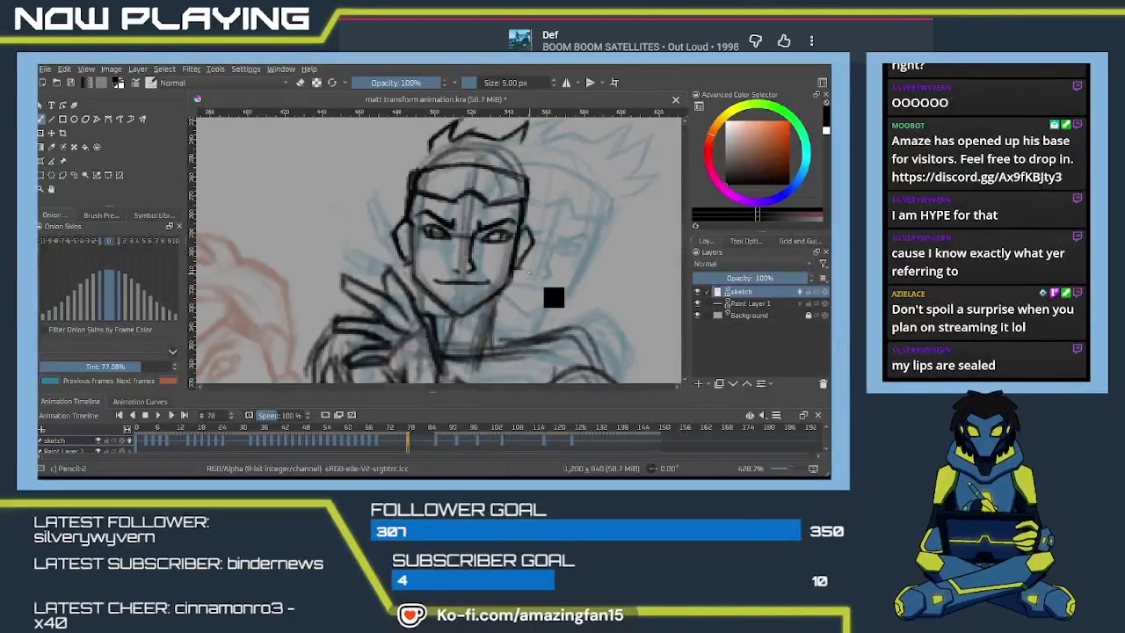
{"action": "key", "text": "ctrl+z"}
{"action": "key", "text": "ctrl+z"}
{"action": "key", "text": "ctrl+z"}
{"action": "key", "text": "ctrl+z"}
{"action": "key", "text": "ctrl+z"}
{"action": "key", "text": "ctrl+z"}
{"action": "key", "text": "ctrl+z"}
{"action": "key", "text": "ctrl+z"}
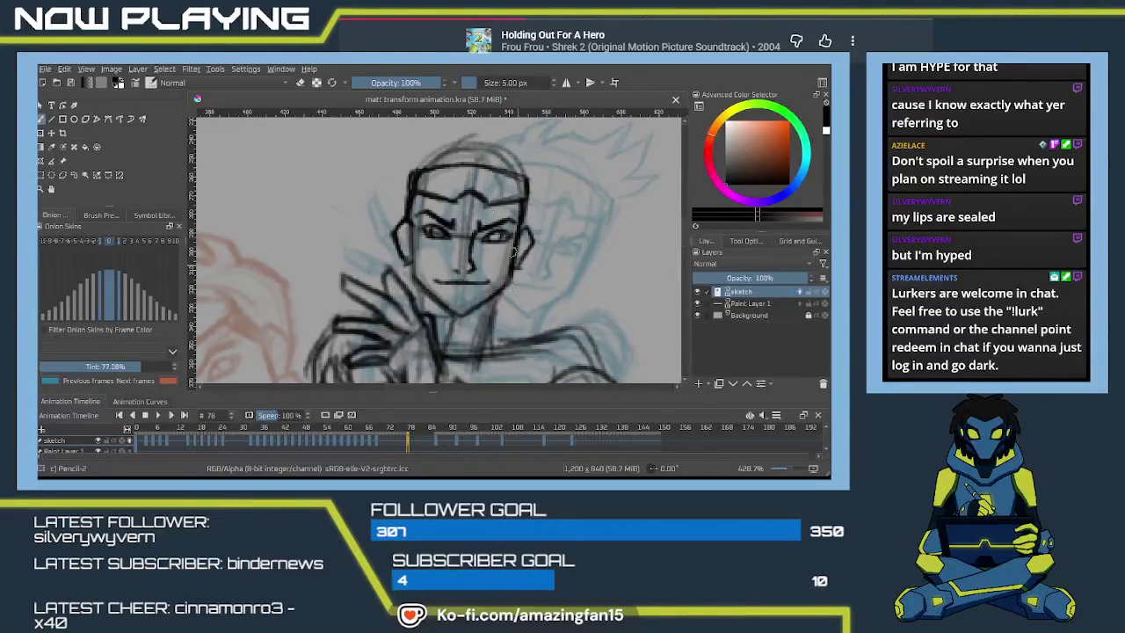
- Shift the view to show the area above the head
{"action": "mouse_move", "coordinate": [514, 251]}
{"action": "left_mouse_down"}
{"action": "mouse_move", "coordinate": [495, 299]}
{"action": "mouse_move", "coordinate": [527, 303]}
{"action": "left_mouse_up"}
- Lasso the head and nudge it slightly into a new position
{"action": "key", "text": "ctrl+r"}
{"action": "mouse_move", "coordinate": [481, 349]}
{"action": "left_mouse_down"}
{"action": "mouse_move", "coordinate": [437, 151]}
{"action": "mouse_move", "coordinate": [512, 330]}
{"action": "left_mouse_up"}
{"action": "key", "text": "ctrl+t"}
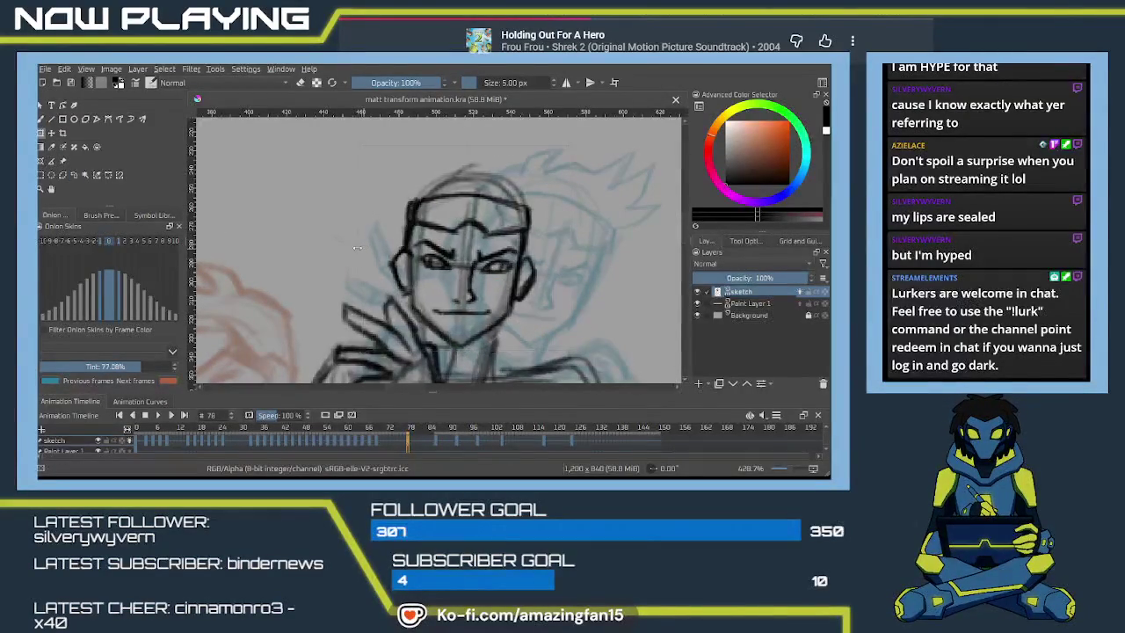
{"action": "left_click_drag", "start_coordinate": [457, 290], "coordinate": [464, 291]}
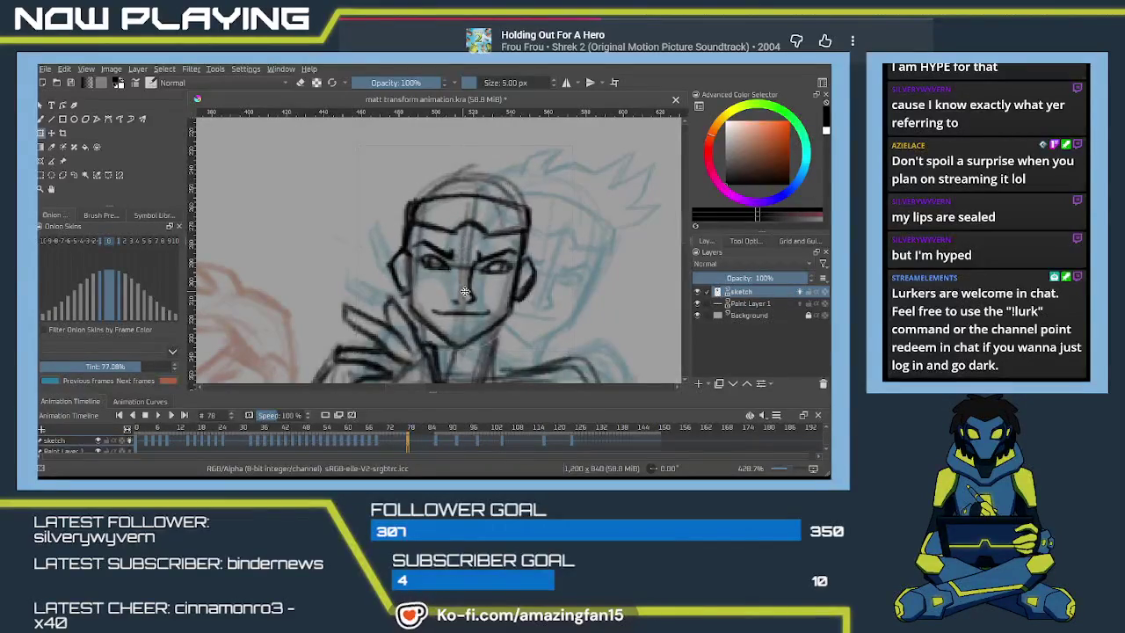
{"action": "key", "text": "Return"}
{"action": "key", "text": "b"}
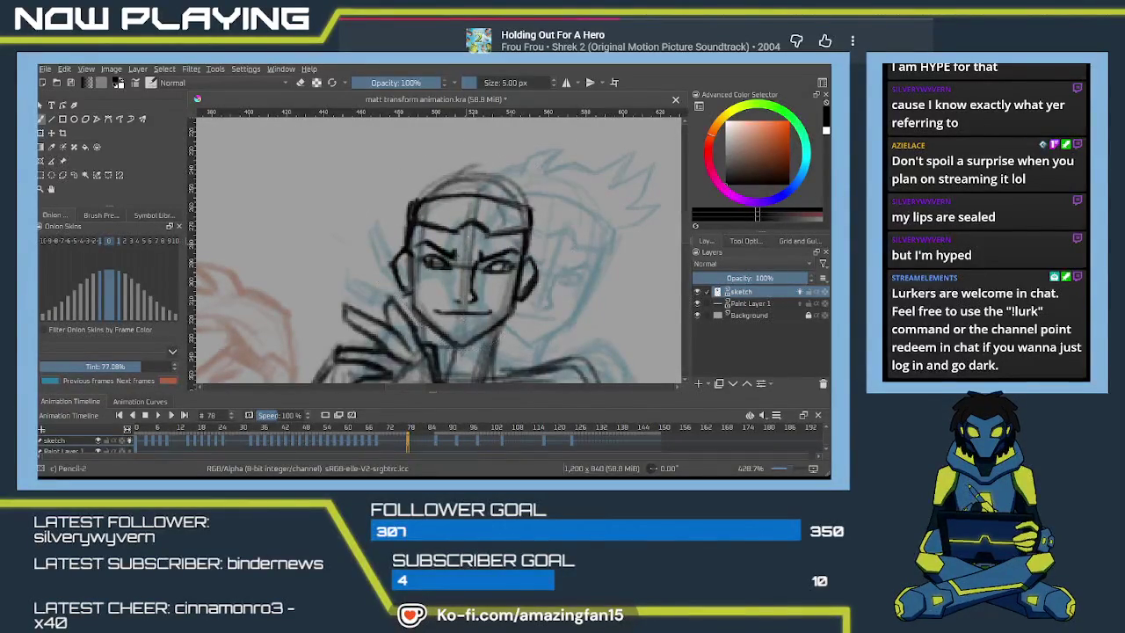
- Redraw the head's left side and add zigzag hair spikes sweeping to the right
{"action": "mouse_move", "coordinate": [433, 170]}
{"action": "left_mouse_down"}
{"action": "mouse_move", "coordinate": [420, 239]}
{"action": "mouse_move", "coordinate": [434, 217]}
{"action": "mouse_move", "coordinate": [388, 265]}
{"action": "mouse_move", "coordinate": [385, 322]}
{"action": "left_mouse_up"}
{"action": "key", "text": "ctrl+z"}
{"action": "key", "text": "ctrl+z"}
{"action": "mouse_move", "coordinate": [420, 237]}
{"action": "left_mouse_down"}
{"action": "mouse_move", "coordinate": [379, 268]}
{"action": "mouse_move", "coordinate": [384, 325]}
{"action": "left_mouse_up"}
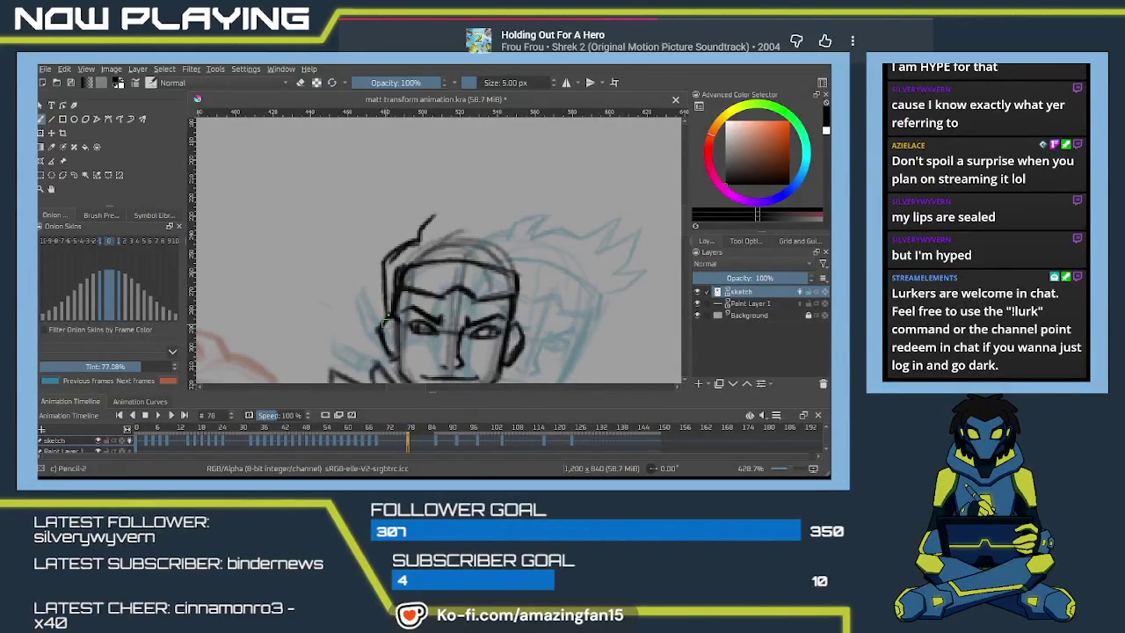
{"action": "mouse_move", "coordinate": [414, 241]}
{"action": "left_mouse_down"}
{"action": "mouse_move", "coordinate": [443, 207]}
{"action": "mouse_move", "coordinate": [438, 237]}
{"action": "mouse_move", "coordinate": [496, 220]}
{"action": "mouse_move", "coordinate": [524, 190]}
{"action": "mouse_move", "coordinate": [520, 230]}
{"action": "mouse_move", "coordinate": [510, 232]}
{"action": "mouse_move", "coordinate": [553, 200]}
{"action": "left_mouse_up"}
{"action": "left_click_drag", "start_coordinate": [531, 242], "coordinate": [524, 253]}
{"action": "mouse_move", "coordinate": [552, 207]}
{"action": "left_mouse_down"}
{"action": "mouse_move", "coordinate": [525, 253]}
{"action": "mouse_move", "coordinate": [552, 201]}
{"action": "mouse_move", "coordinate": [538, 239]}
{"action": "mouse_move", "coordinate": [559, 244]}
{"action": "mouse_move", "coordinate": [529, 283]}
{"action": "mouse_move", "coordinate": [563, 244]}
{"action": "mouse_move", "coordinate": [531, 295]}
{"action": "left_mouse_up"}
- Darken the right jaw line
{"action": "left_click_drag", "start_coordinate": [537, 255], "coordinate": [531, 301]}
{"action": "left_click_drag", "start_coordinate": [548, 338], "coordinate": [571, 242]}
{"action": "scroll", "coordinate": [571, 242], "scroll_direction": "down", "scroll_amount": 1}
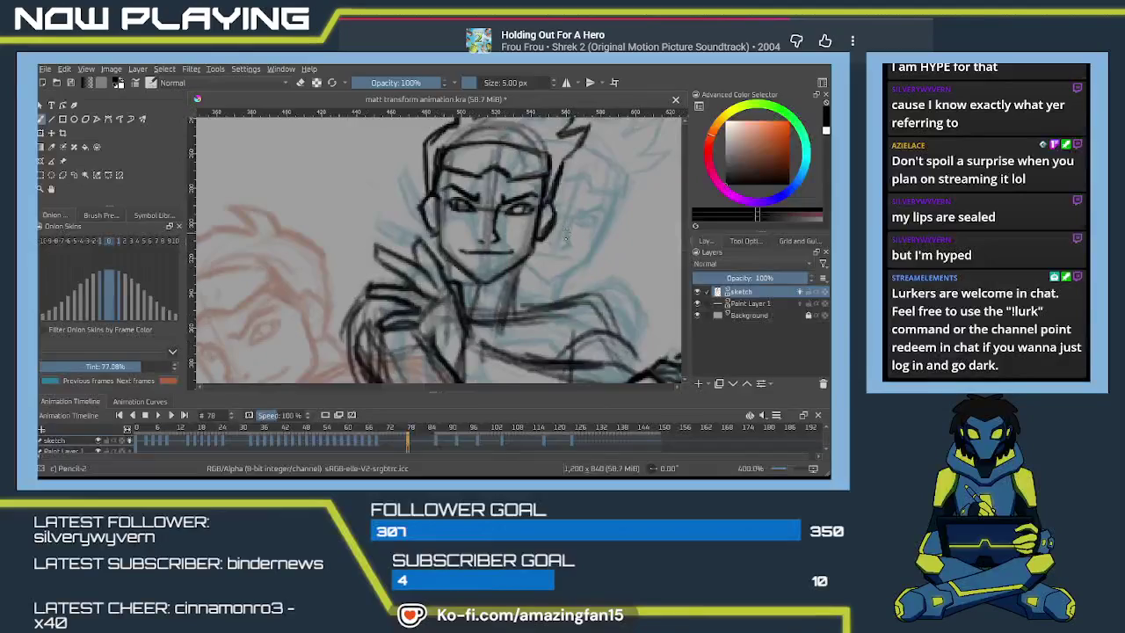
{"action": "scroll", "coordinate": [563, 246], "scroll_direction": "down", "scroll_amount": 1}
{"action": "scroll", "coordinate": [554, 249], "scroll_direction": "down", "scroll_amount": 2}
{"action": "scroll", "coordinate": [553, 250], "scroll_direction": "down", "scroll_amount": 1}
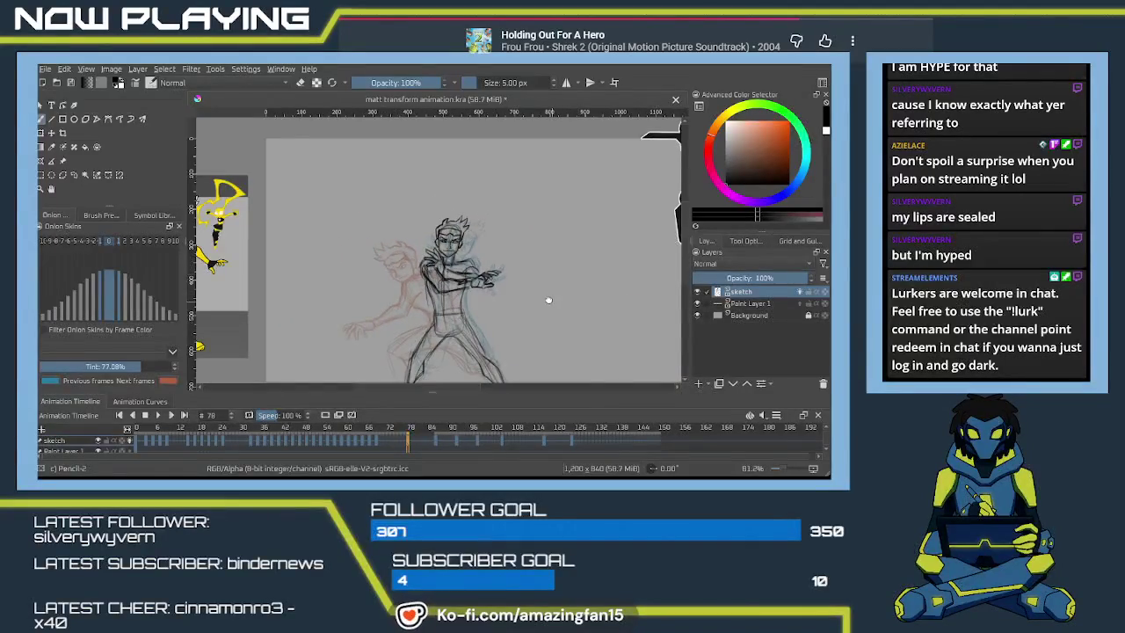
{"action": "scroll", "coordinate": [549, 260], "scroll_direction": "down", "scroll_amount": 1}
{"action": "scroll", "coordinate": [543, 265], "scroll_direction": "down", "scroll_amount": 1}
{"action": "left_click_drag", "start_coordinate": [543, 265], "coordinate": [534, 277]}
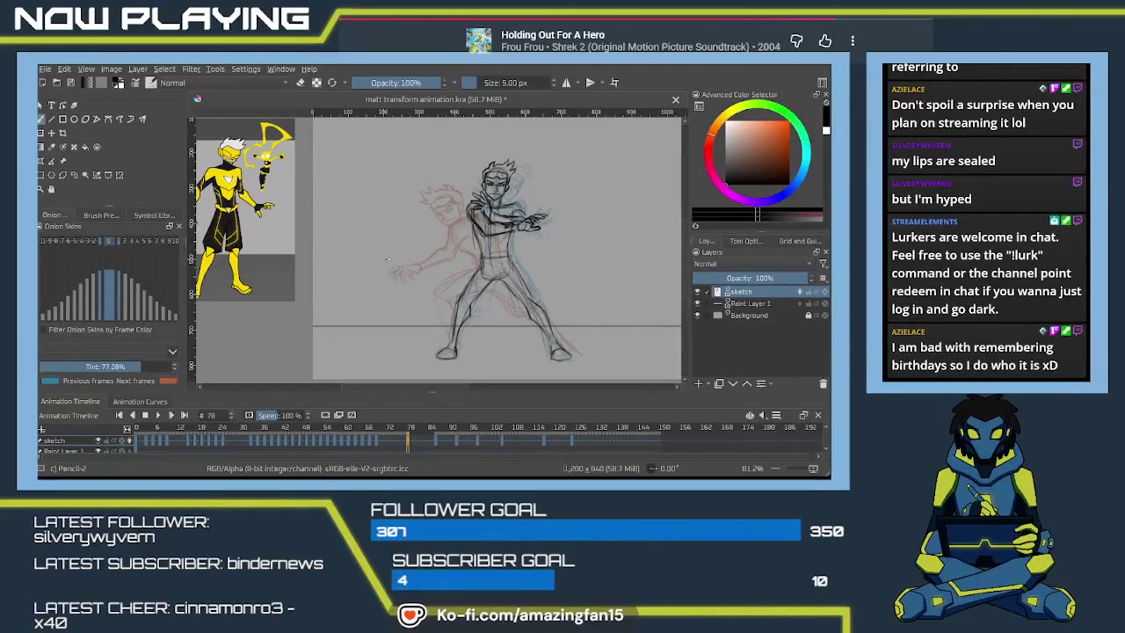
{"action": "left_click", "coordinate": [74, 174]}
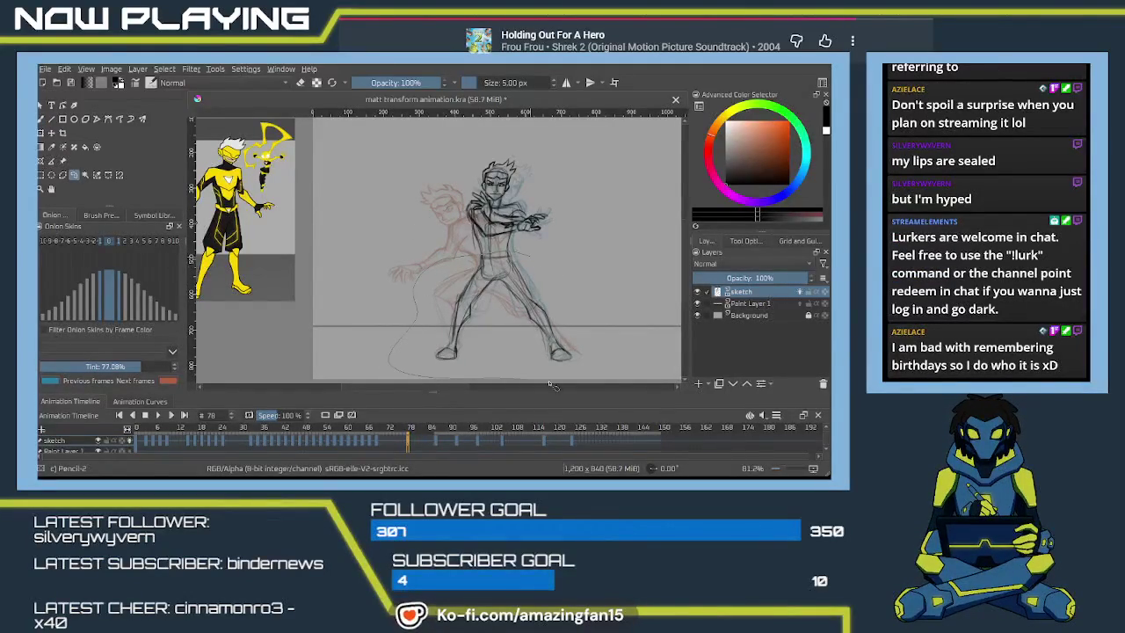
- Ellipse-select the lower sketch, transform it twice, then deselect
{"action": "left_click_drag", "start_coordinate": [389, 252], "coordinate": [618, 383]}
{"action": "key", "text": "ctrl+t"}
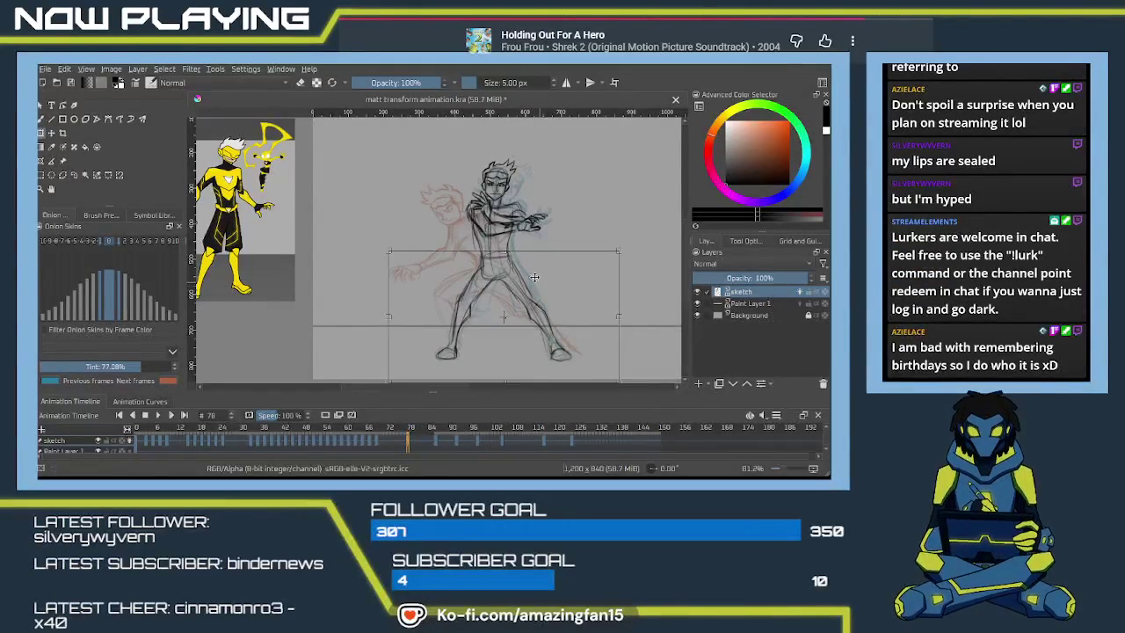
{"action": "key", "text": "Return"}
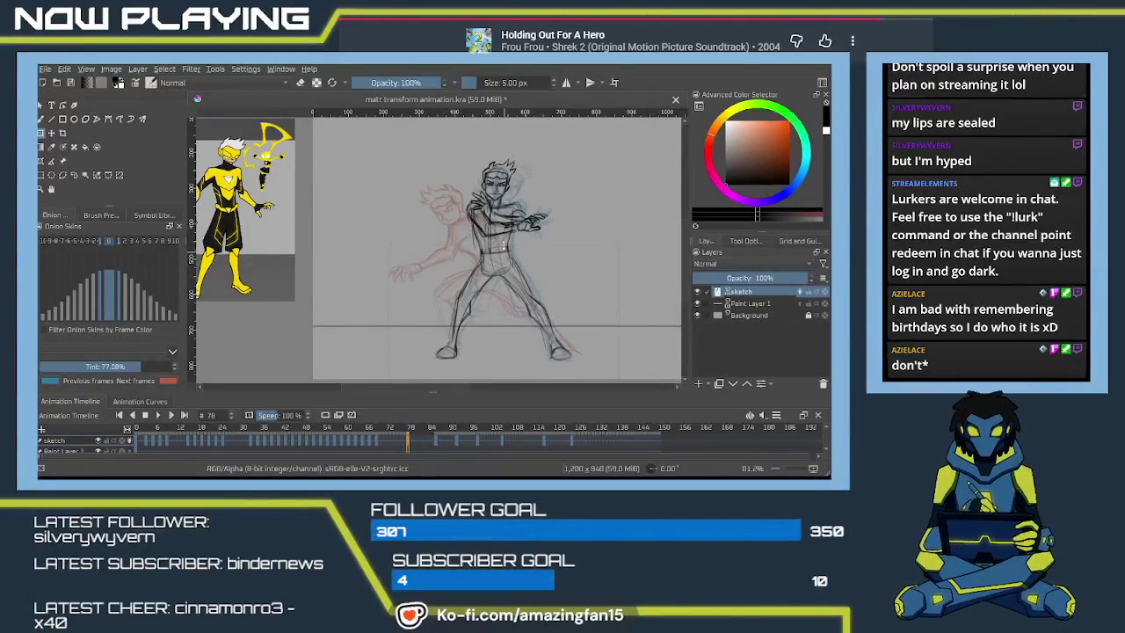
{"action": "key", "text": "ctrl+t"}
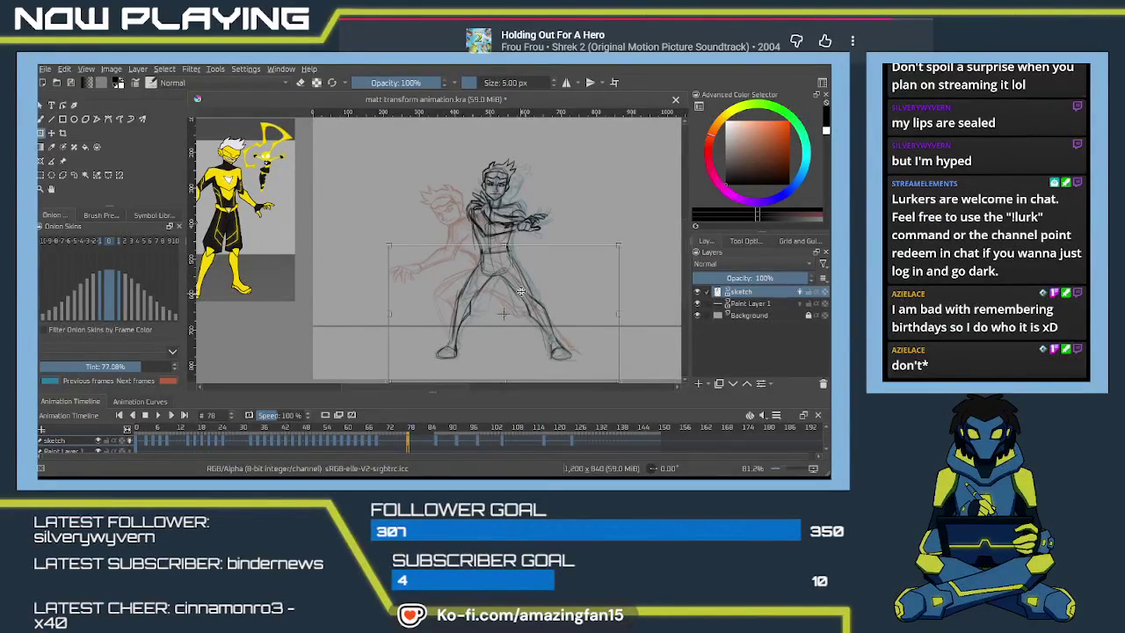
{"action": "key", "text": "Escape"}
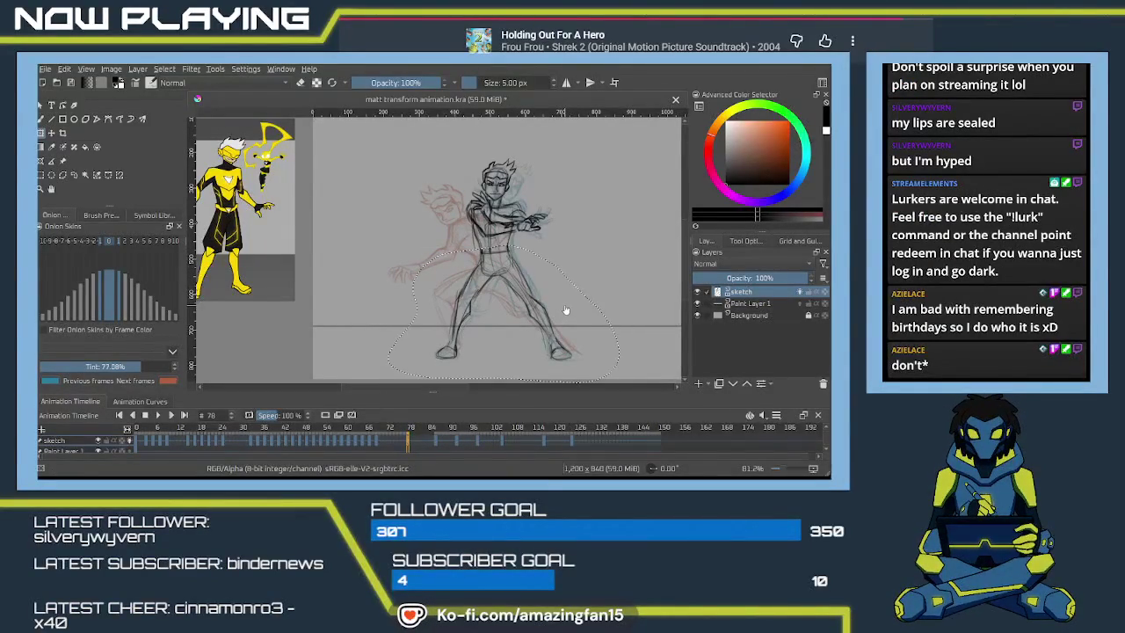
{"action": "key", "text": "ctrl+shift+a"}
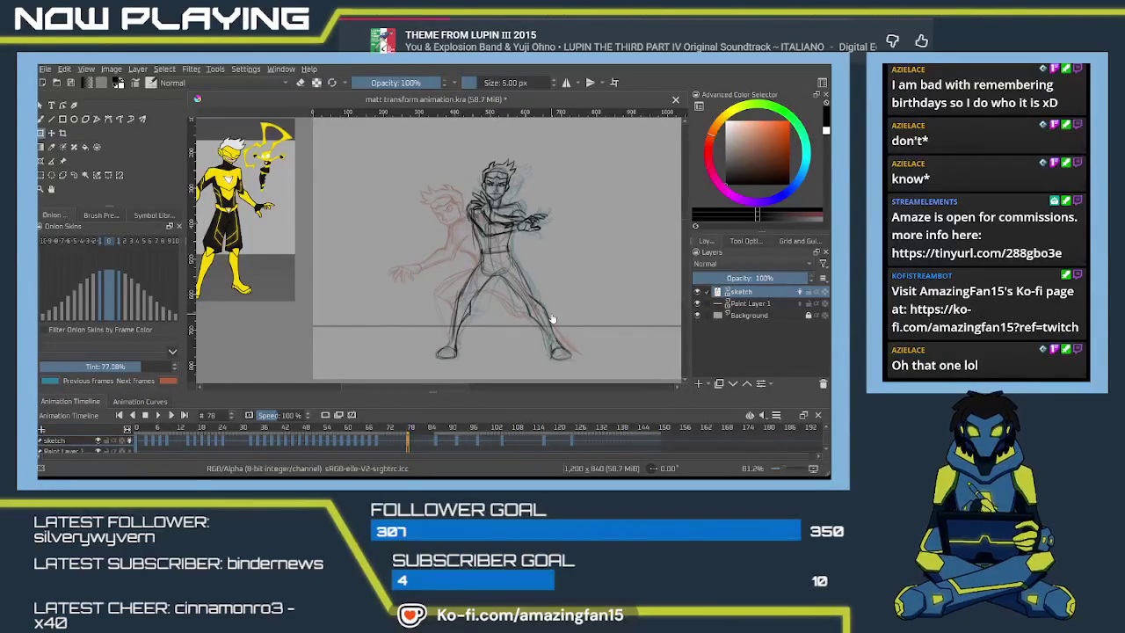
{"action": "scroll", "coordinate": [449, 264], "scroll_direction": "up", "scroll_amount": 1, "text": "ctrl"}
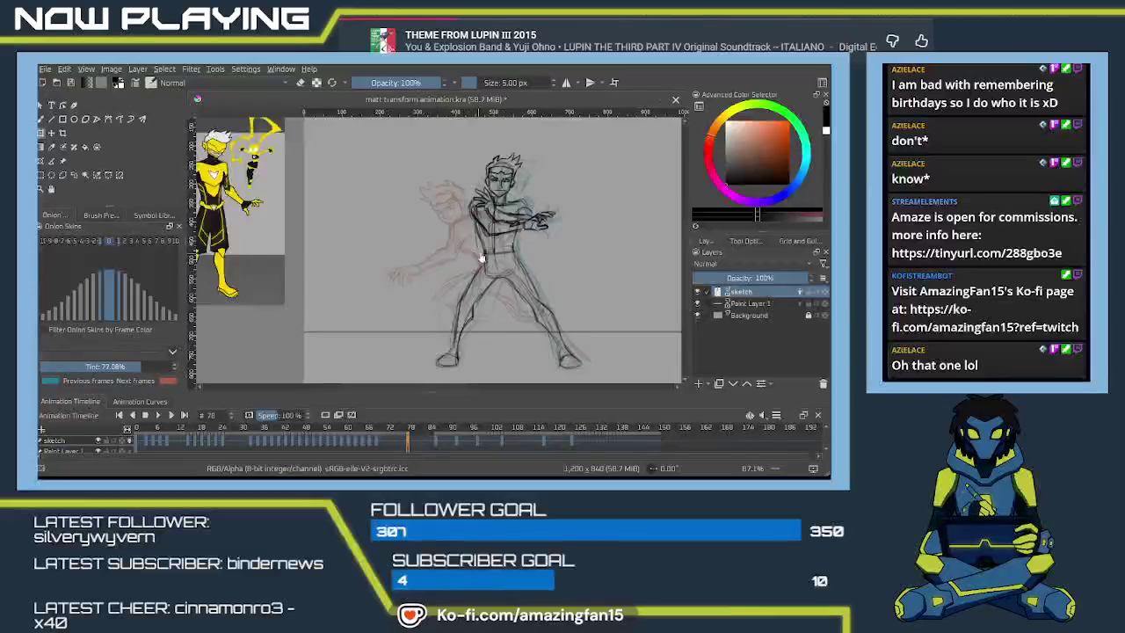
- Add a short line along the character's torso
{"action": "scroll", "coordinate": [465, 264], "scroll_direction": "up", "scroll_amount": 2, "text": "ctrl"}
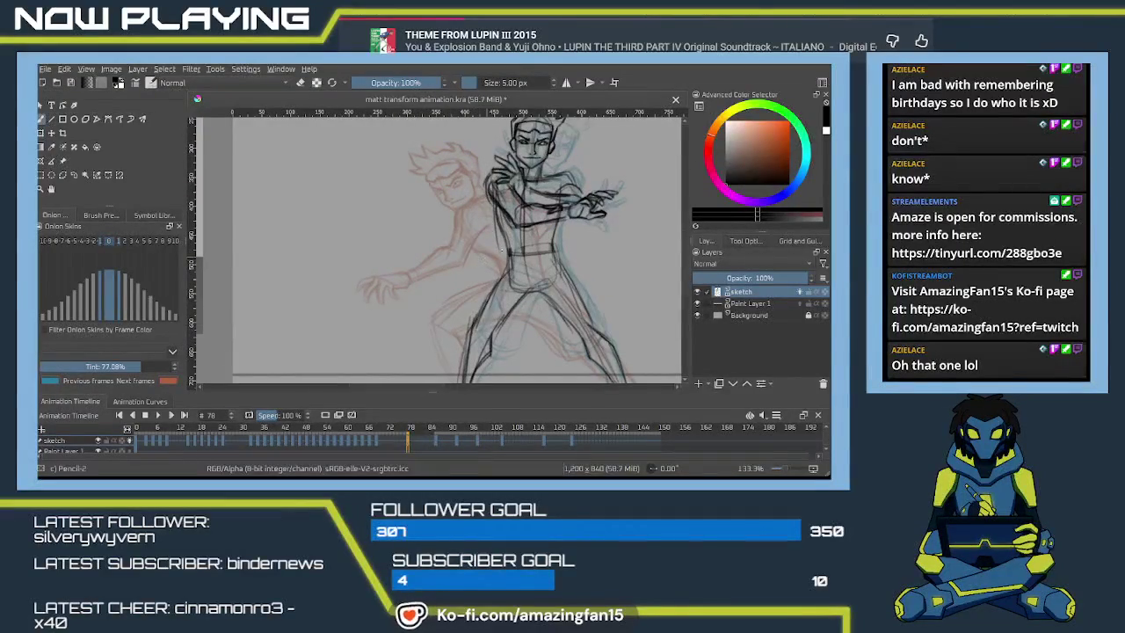
{"action": "left_click_drag", "start_coordinate": [511, 247], "coordinate": [488, 298]}
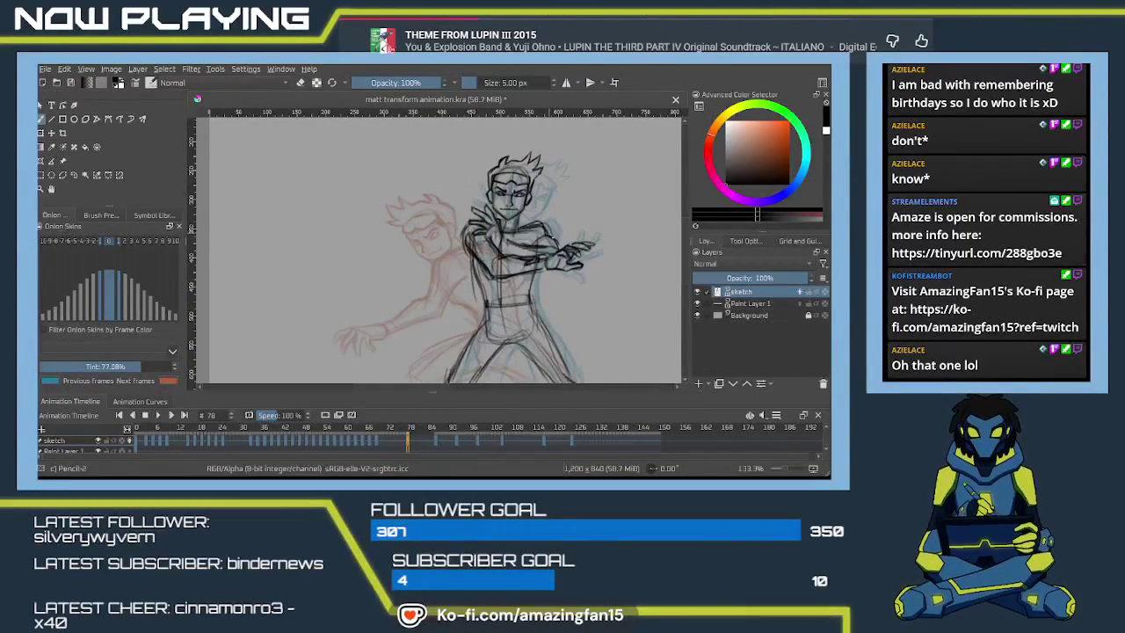
{"action": "left_click_drag", "start_coordinate": [538, 246], "coordinate": [516, 206]}
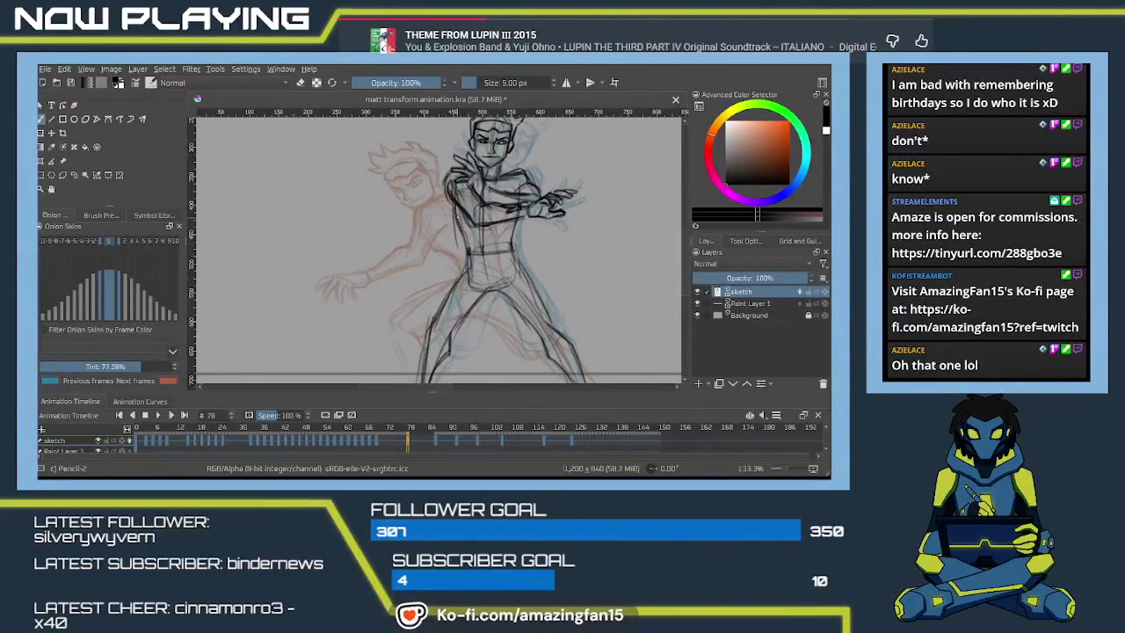
{"action": "left_click_drag", "start_coordinate": [464, 242], "coordinate": [471, 277]}
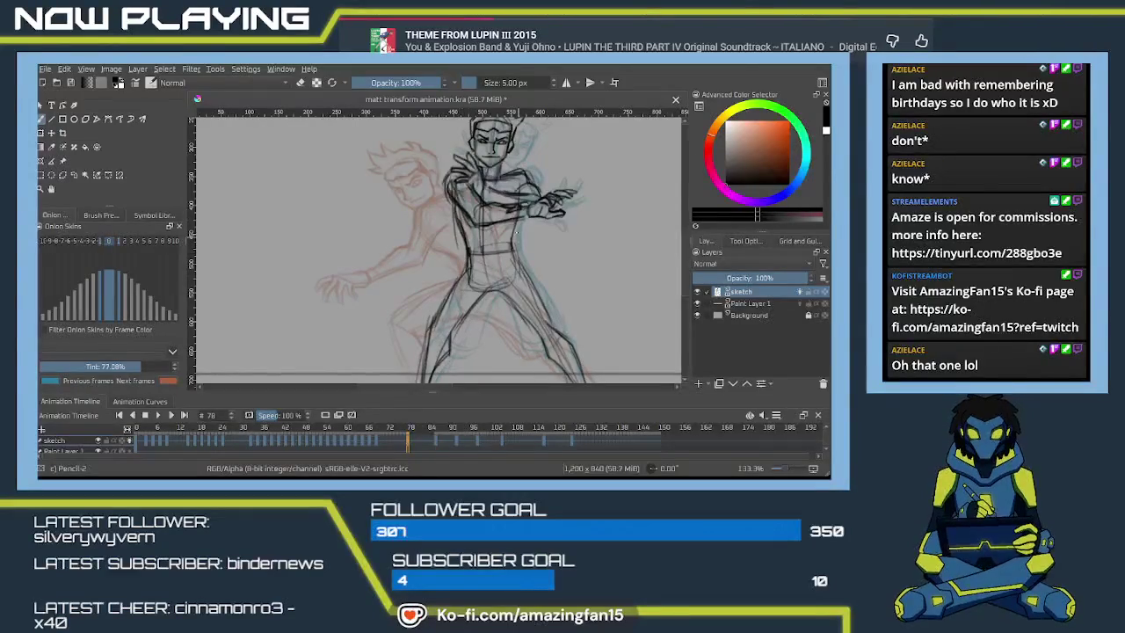
- Play the animation to review the poses, then go to frame 80
{"action": "mouse_move", "coordinate": [463, 293]}
{"action": "left_mouse_down"}
{"action": "mouse_move", "coordinate": [489, 224]}
{"action": "mouse_move", "coordinate": [456, 292]}
{"action": "left_mouse_up"}
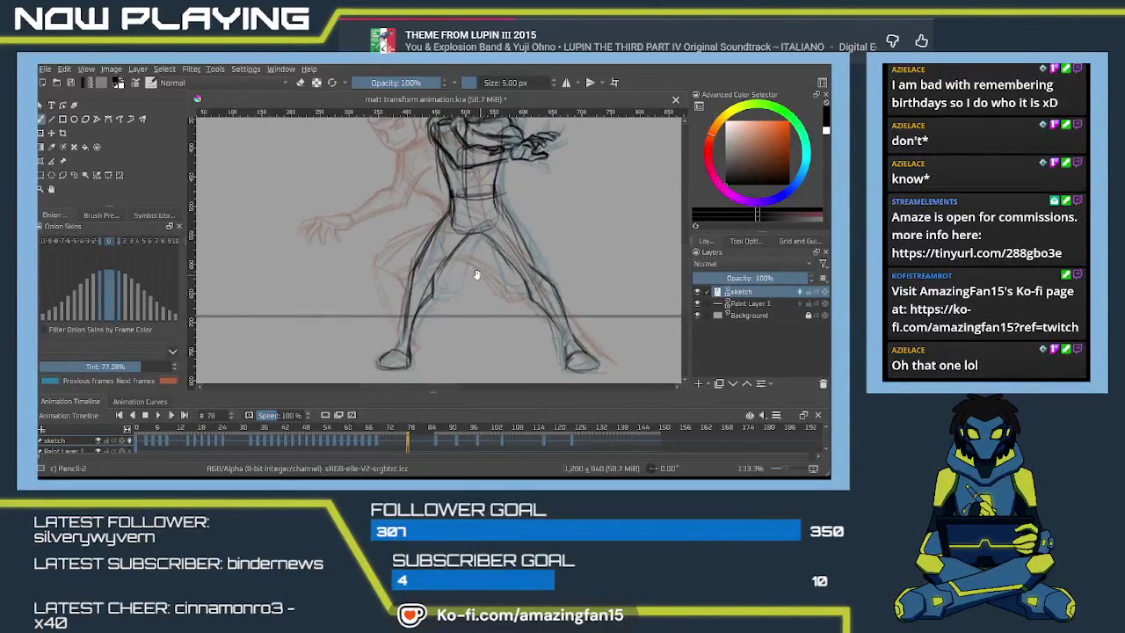
{"action": "key", "text": "space"}
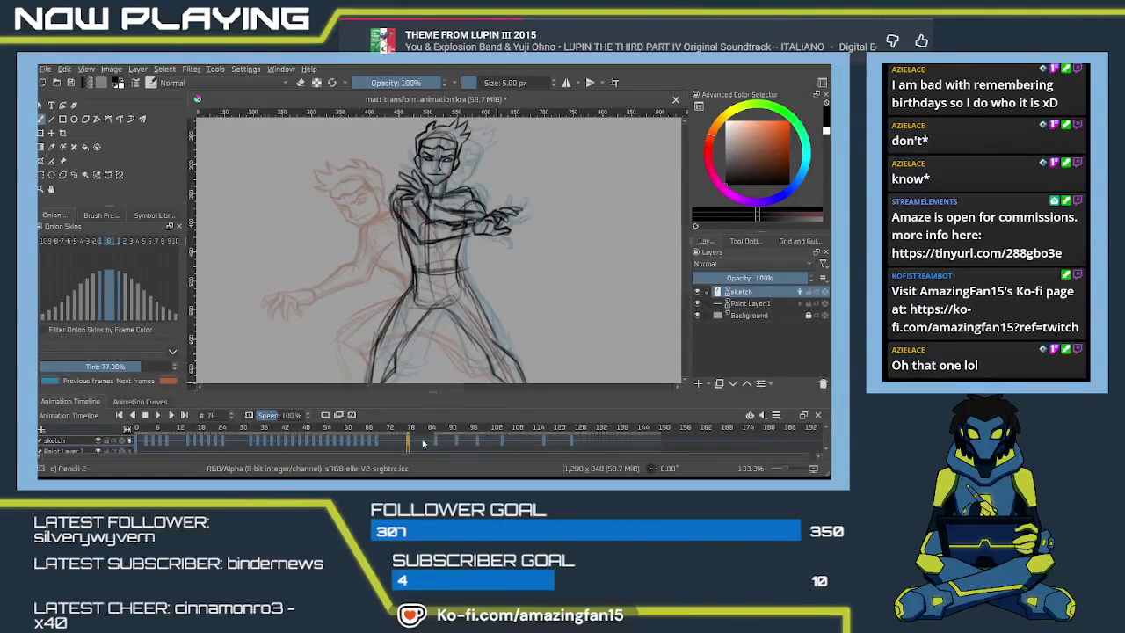
{"action": "left_click", "coordinate": [416, 442]}
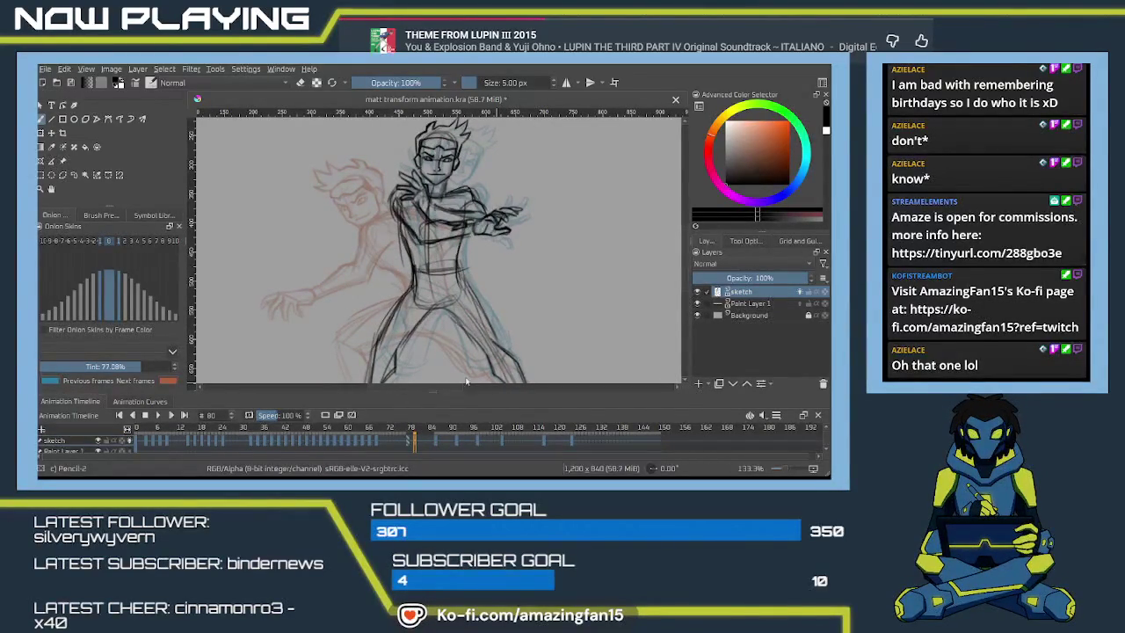
- Clear frame 80's line art, zoom out, and enlarge the pencil to 8 px
{"action": "key", "text": "Delete"}
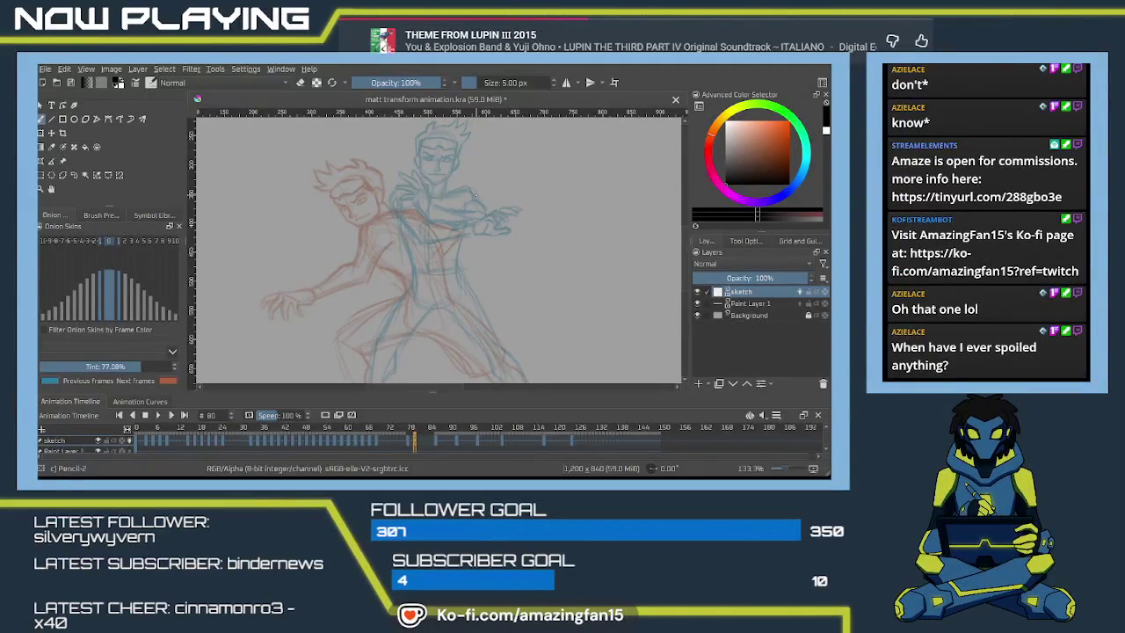
{"action": "scroll", "coordinate": [439, 238], "scroll_direction": "down", "scroll_amount": 2}
{"action": "mouse_move", "coordinate": [440, 239]}
{"action": "left_mouse_down"}
{"action": "mouse_move", "coordinate": [457, 274]}
{"action": "mouse_move", "coordinate": [459, 257]}
{"action": "left_mouse_up"}
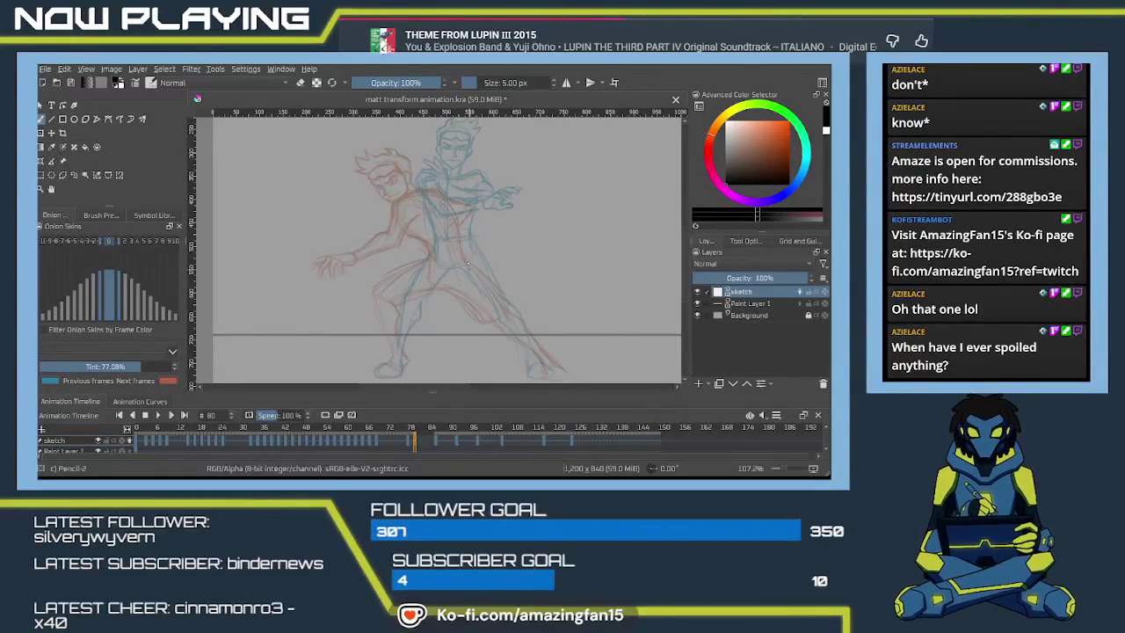
{"action": "key", "text": "bracketright"}
{"action": "key", "text": "bracketright"}
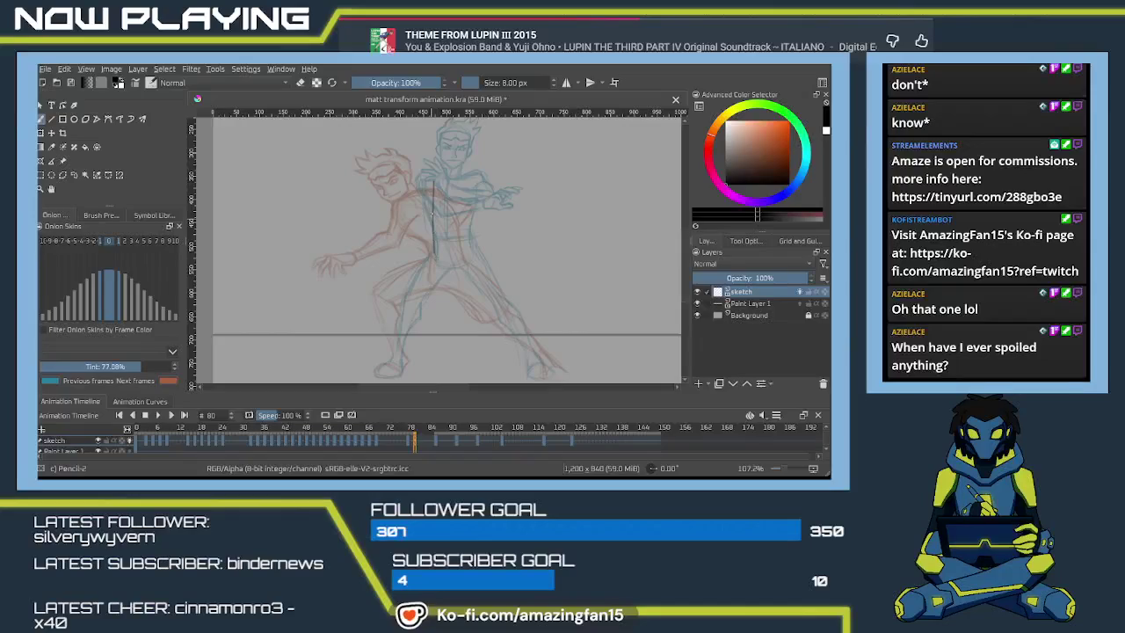
{"action": "key", "text": "ctrl+z"}
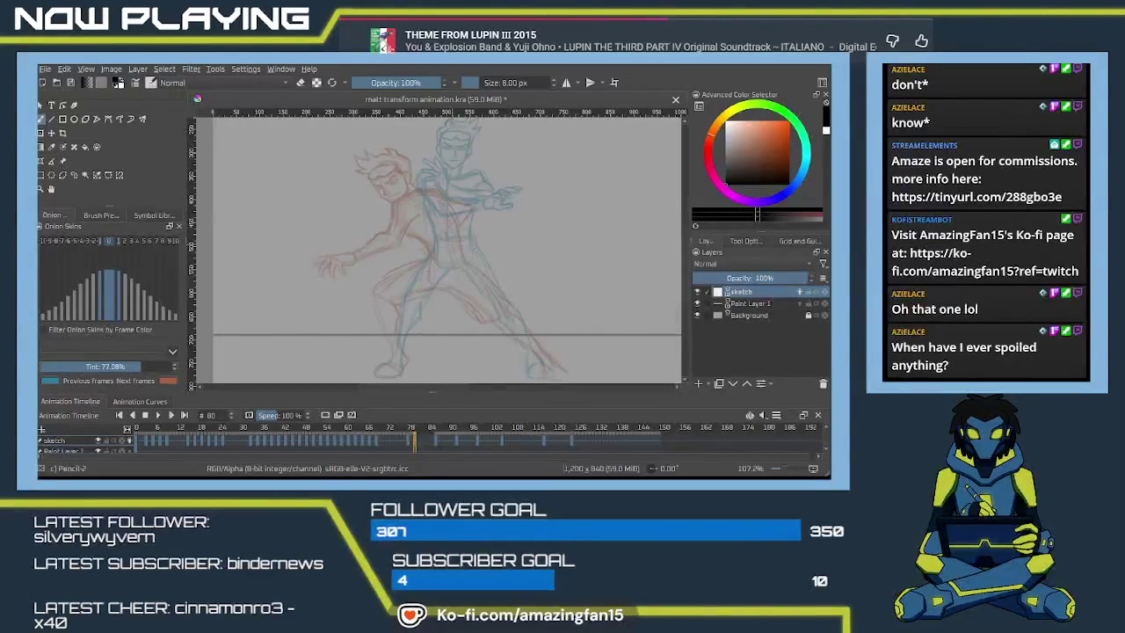
- Draw and darken the chest line, the shoulder line and the torso's right side
{"action": "left_click_drag", "start_coordinate": [436, 181], "coordinate": [441, 250]}
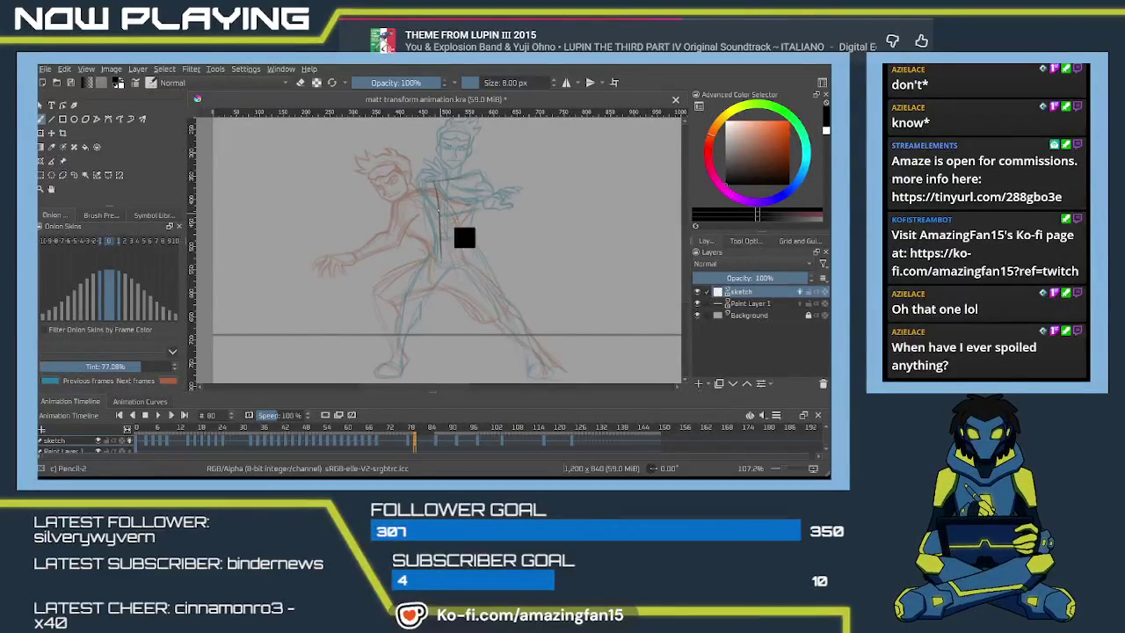
{"action": "left_click_drag", "start_coordinate": [430, 181], "coordinate": [439, 243]}
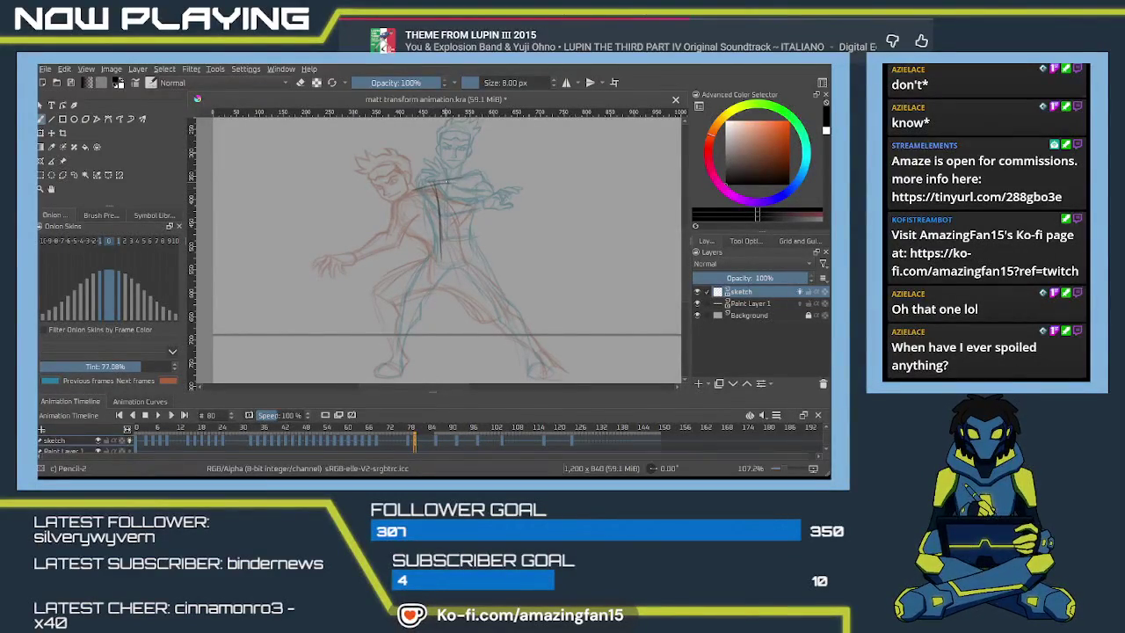
{"action": "left_click_drag", "start_coordinate": [434, 193], "coordinate": [440, 254]}
{"action": "left_click_drag", "start_coordinate": [453, 178], "coordinate": [417, 191]}
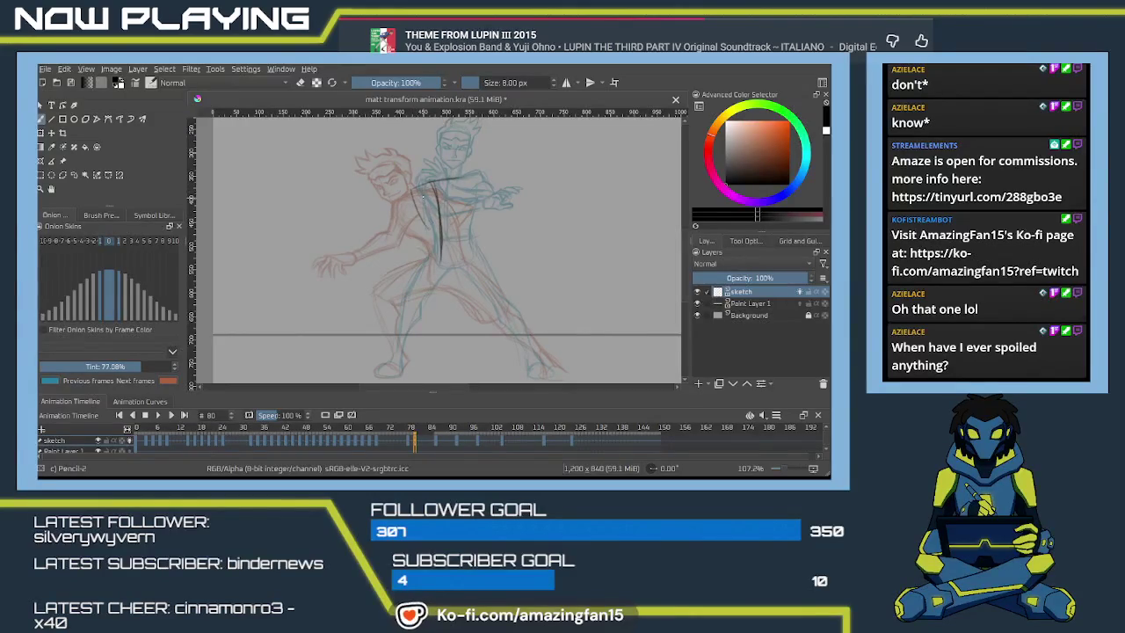
{"action": "mouse_move", "coordinate": [464, 173]}
{"action": "left_mouse_down"}
{"action": "mouse_move", "coordinate": [470, 222]}
{"action": "mouse_move", "coordinate": [426, 245]}
{"action": "left_mouse_up"}
{"action": "mouse_move", "coordinate": [466, 212]}
{"action": "left_mouse_down"}
{"action": "mouse_move", "coordinate": [465, 262]}
{"action": "mouse_move", "coordinate": [476, 233]}
{"action": "mouse_move", "coordinate": [415, 239]}
{"action": "left_mouse_up"}
- Block in the hips, the upper left leg and the torso's left side
{"action": "mouse_move", "coordinate": [449, 199]}
{"action": "left_mouse_down"}
{"action": "mouse_move", "coordinate": [420, 241]}
{"action": "mouse_move", "coordinate": [415, 295]}
{"action": "left_mouse_up"}
{"action": "left_click_drag", "start_coordinate": [413, 243], "coordinate": [419, 313]}
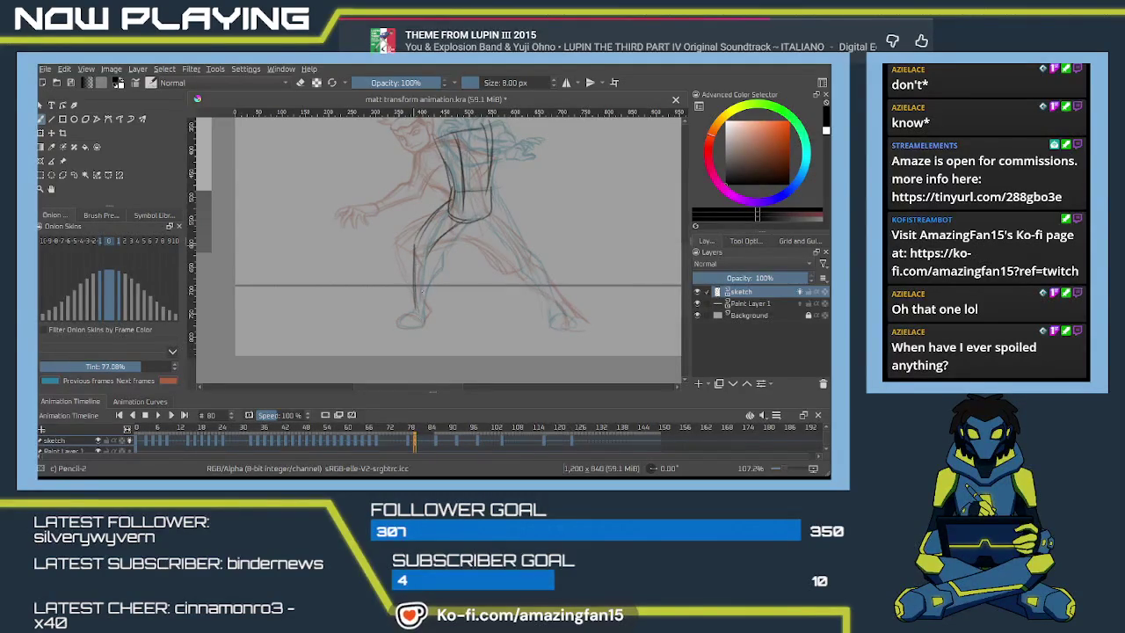
{"action": "left_click_drag", "start_coordinate": [427, 245], "coordinate": [425, 306]}
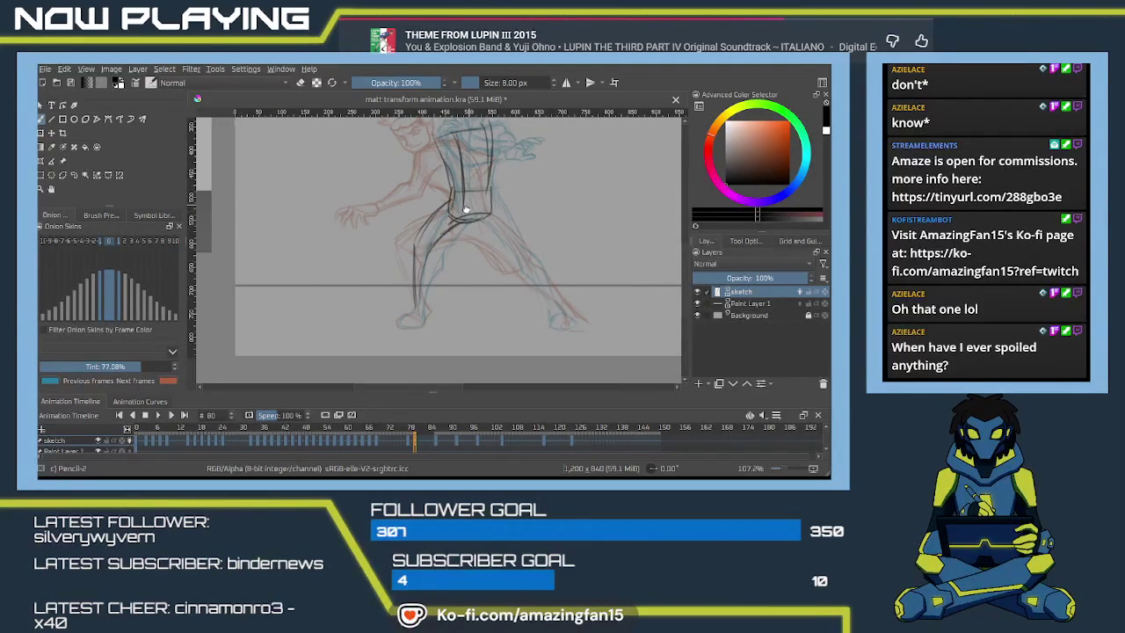
{"action": "left_click_drag", "start_coordinate": [468, 205], "coordinate": [457, 254]}
{"action": "left_click_drag", "start_coordinate": [439, 195], "coordinate": [427, 264]}
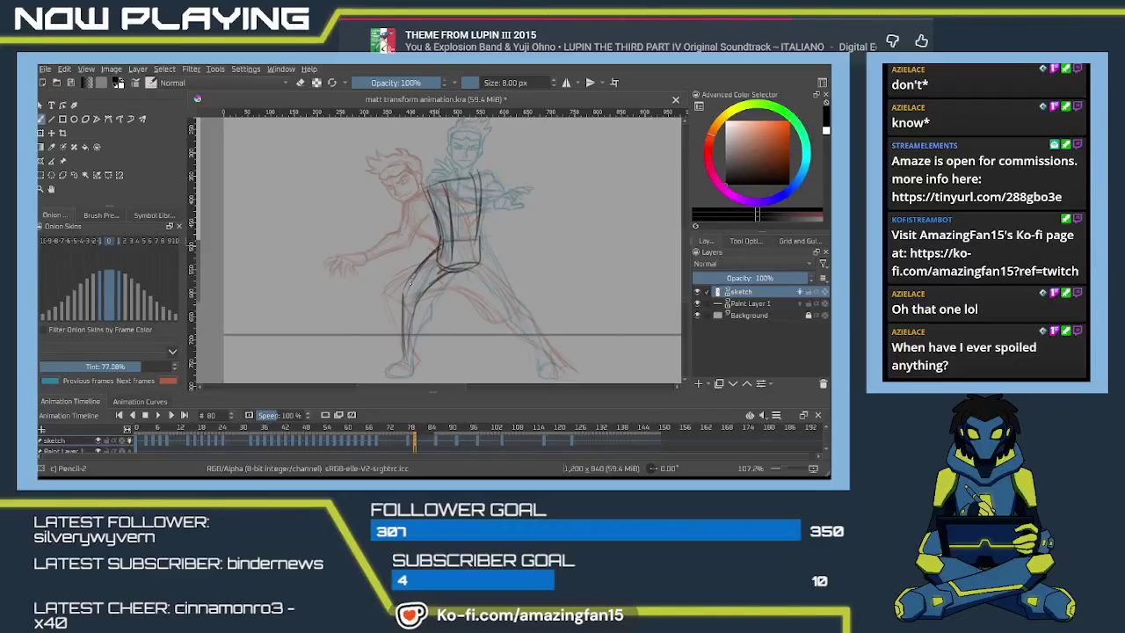
{"action": "left_click_drag", "start_coordinate": [474, 193], "coordinate": [484, 254]}
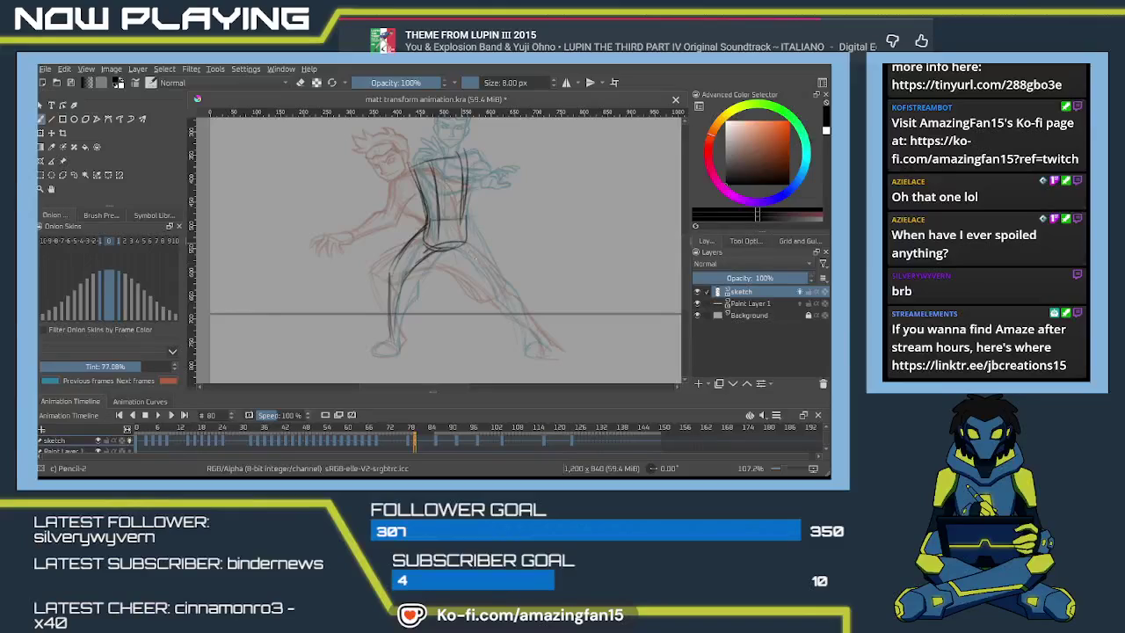
{"action": "scroll", "coordinate": [549, 319], "scroll_direction": "up", "scroll_amount": 3}
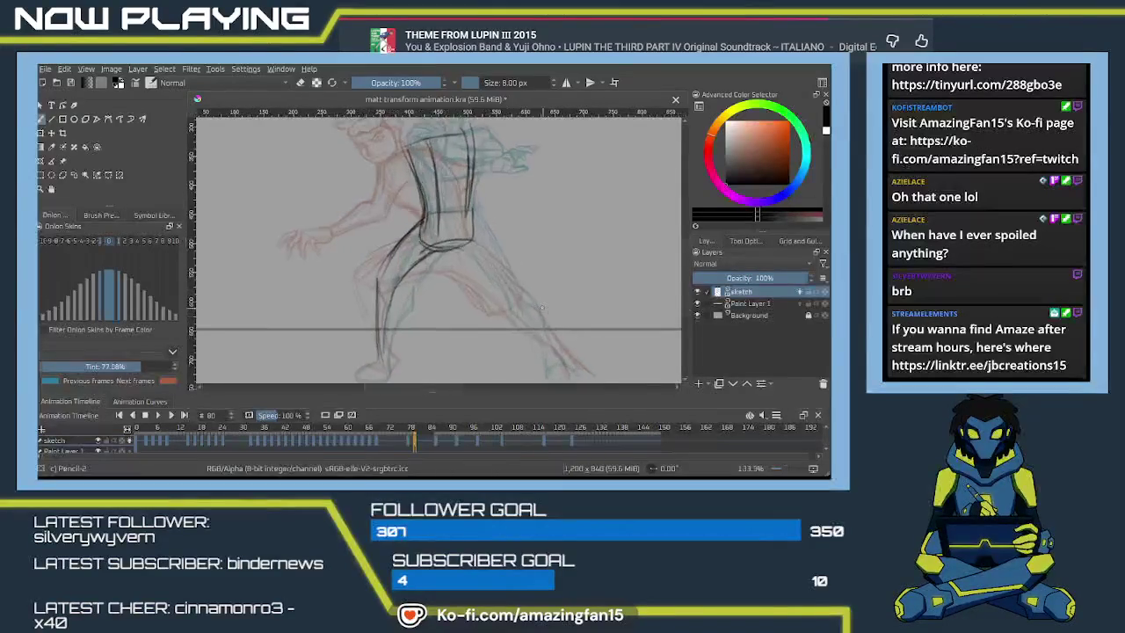
- Outline the foot's toe and sole and the right leg's contour lines
{"action": "left_click_drag", "start_coordinate": [549, 320], "coordinate": [512, 226]}
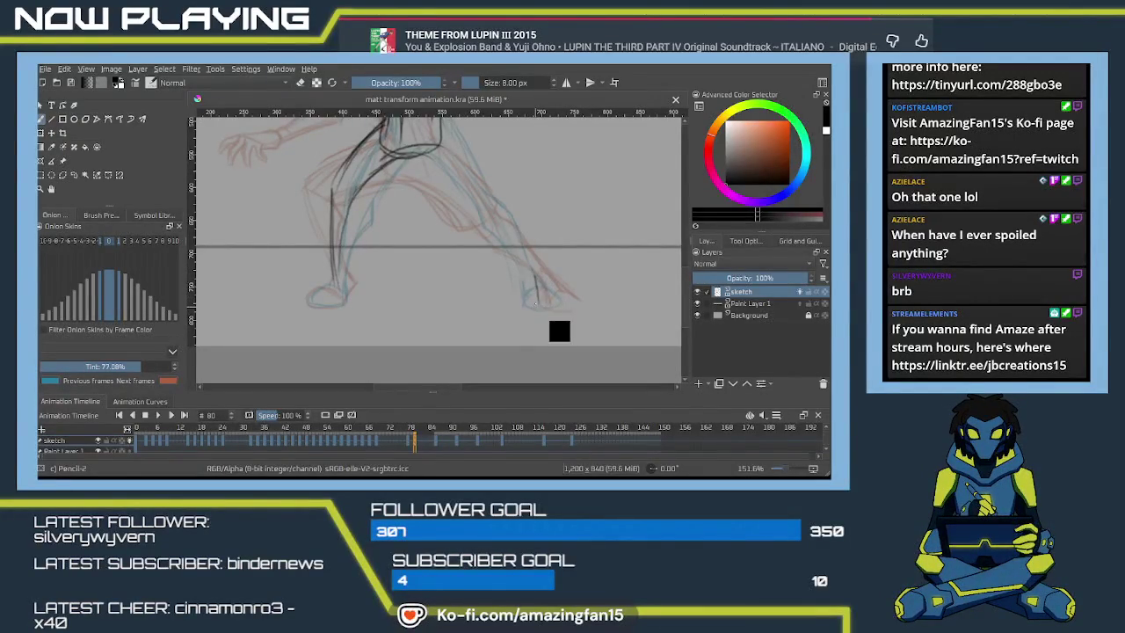
{"action": "left_click_drag", "start_coordinate": [529, 276], "coordinate": [528, 304]}
{"action": "key", "text": "ctrl+z"}
{"action": "mouse_move", "coordinate": [556, 293]}
{"action": "left_mouse_down"}
{"action": "mouse_move", "coordinate": [533, 308]}
{"action": "mouse_move", "coordinate": [541, 337]}
{"action": "left_mouse_up"}
{"action": "left_click_drag", "start_coordinate": [448, 187], "coordinate": [526, 303]}
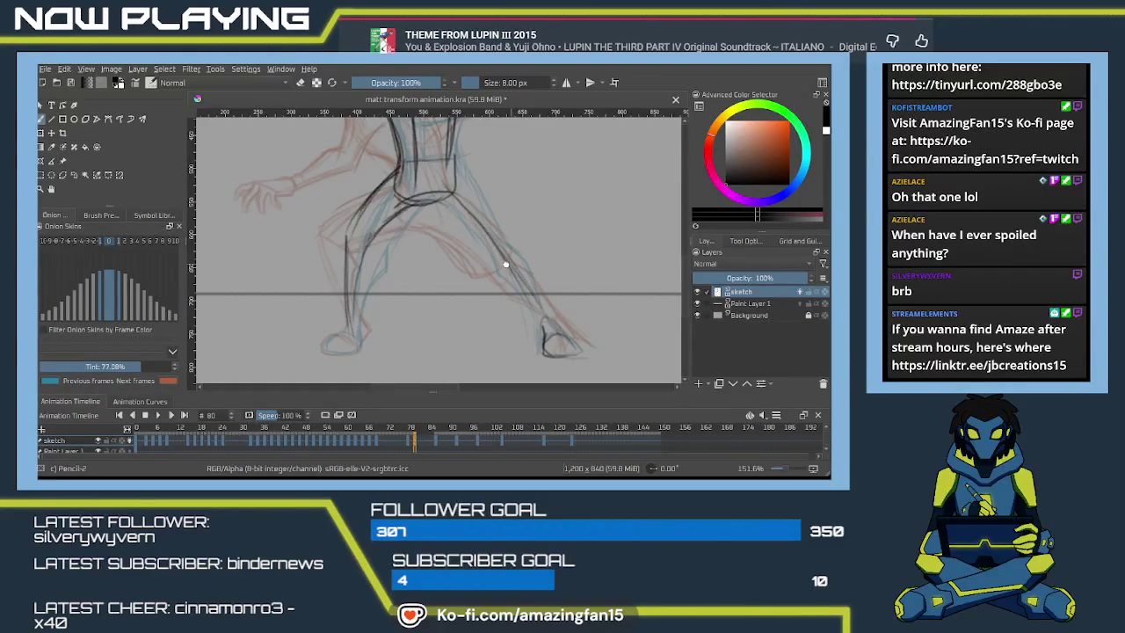
{"action": "left_click_drag", "start_coordinate": [506, 263], "coordinate": [493, 279]}
{"action": "left_click_drag", "start_coordinate": [414, 219], "coordinate": [479, 284]}
{"action": "key", "text": "ctrl+z"}
{"action": "mouse_move", "coordinate": [410, 223]}
{"action": "left_mouse_down"}
{"action": "mouse_move", "coordinate": [472, 274]}
{"action": "mouse_move", "coordinate": [455, 231]}
{"action": "mouse_move", "coordinate": [486, 255]}
{"action": "mouse_move", "coordinate": [503, 335]}
{"action": "mouse_move", "coordinate": [529, 337]}
{"action": "mouse_move", "coordinate": [506, 347]}
{"action": "mouse_move", "coordinate": [542, 348]}
{"action": "mouse_move", "coordinate": [536, 357]}
{"action": "left_mouse_up"}
{"action": "mouse_move", "coordinate": [440, 273]}
{"action": "left_mouse_down"}
{"action": "mouse_move", "coordinate": [473, 299]}
{"action": "mouse_move", "coordinate": [513, 299]}
{"action": "left_mouse_up"}
- Draw the left leg's dark outer and inner contours down to the ankle
{"action": "mouse_move", "coordinate": [405, 220]}
{"action": "left_mouse_down"}
{"action": "mouse_move", "coordinate": [373, 262]}
{"action": "mouse_move", "coordinate": [374, 295]}
{"action": "mouse_move", "coordinate": [462, 244]}
{"action": "left_mouse_up"}
{"action": "left_click_drag", "start_coordinate": [409, 216], "coordinate": [415, 297]}
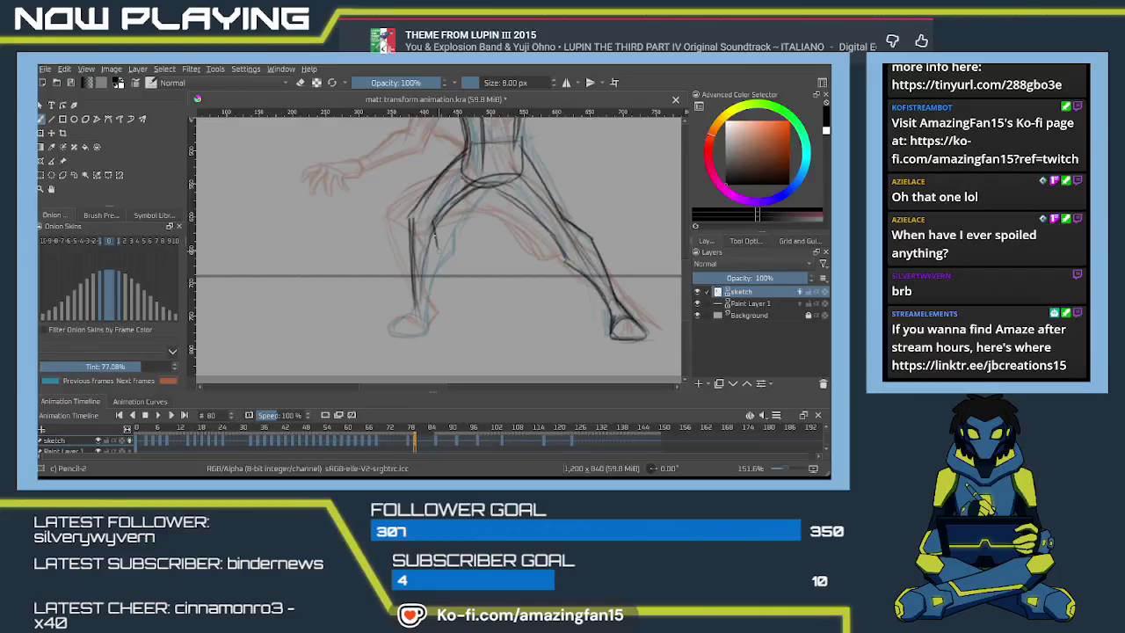
{"action": "left_click_drag", "start_coordinate": [438, 247], "coordinate": [420, 302]}
{"action": "key", "text": "ctrl+z"}
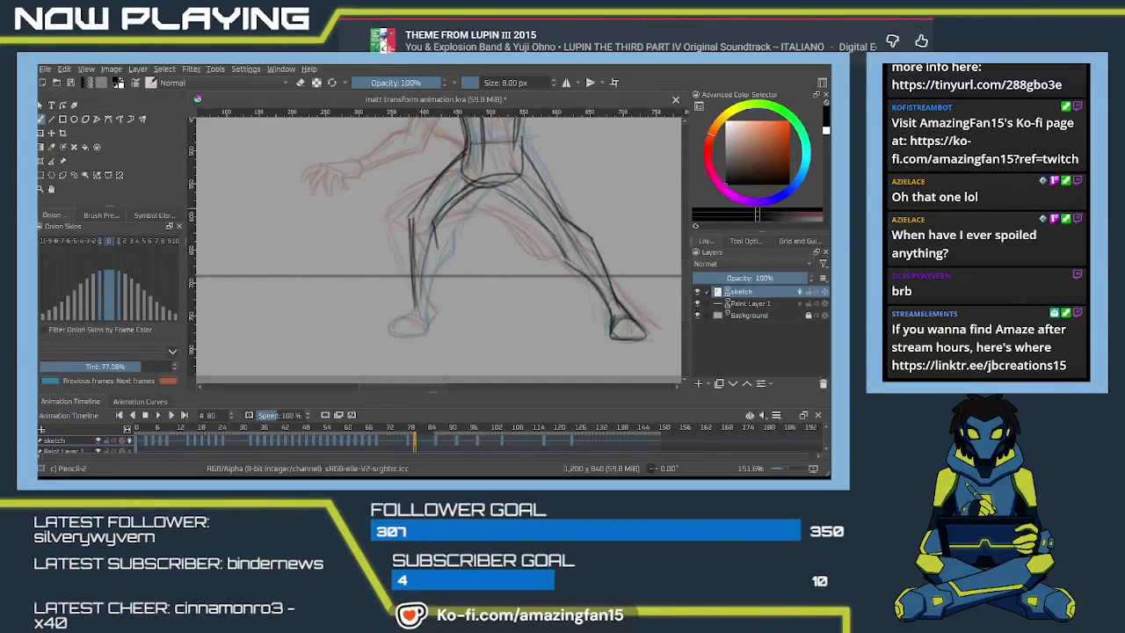
{"action": "left_click_drag", "start_coordinate": [421, 200], "coordinate": [410, 285]}
{"action": "left_click_drag", "start_coordinate": [414, 233], "coordinate": [411, 297]}
{"action": "left_click_drag", "start_coordinate": [436, 246], "coordinate": [423, 303]}
{"action": "left_click_drag", "start_coordinate": [425, 263], "coordinate": [431, 322]}
{"action": "key", "text": "ctrl+z"}
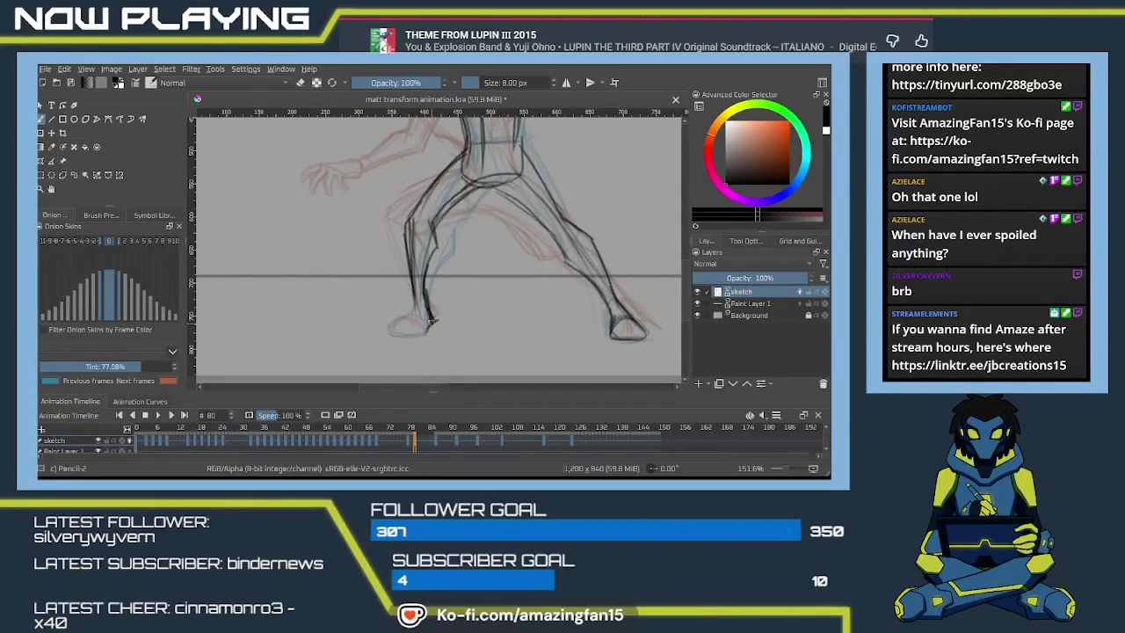
{"action": "left_click_drag", "start_coordinate": [415, 306], "coordinate": [408, 321]}
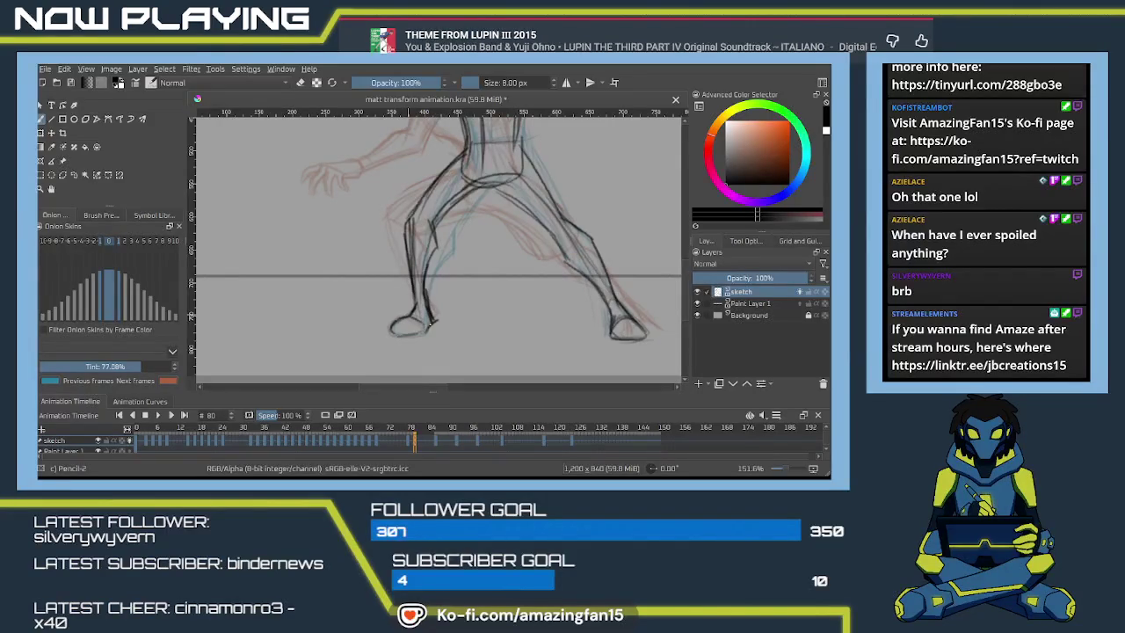
{"action": "left_click_drag", "start_coordinate": [431, 251], "coordinate": [395, 284]}
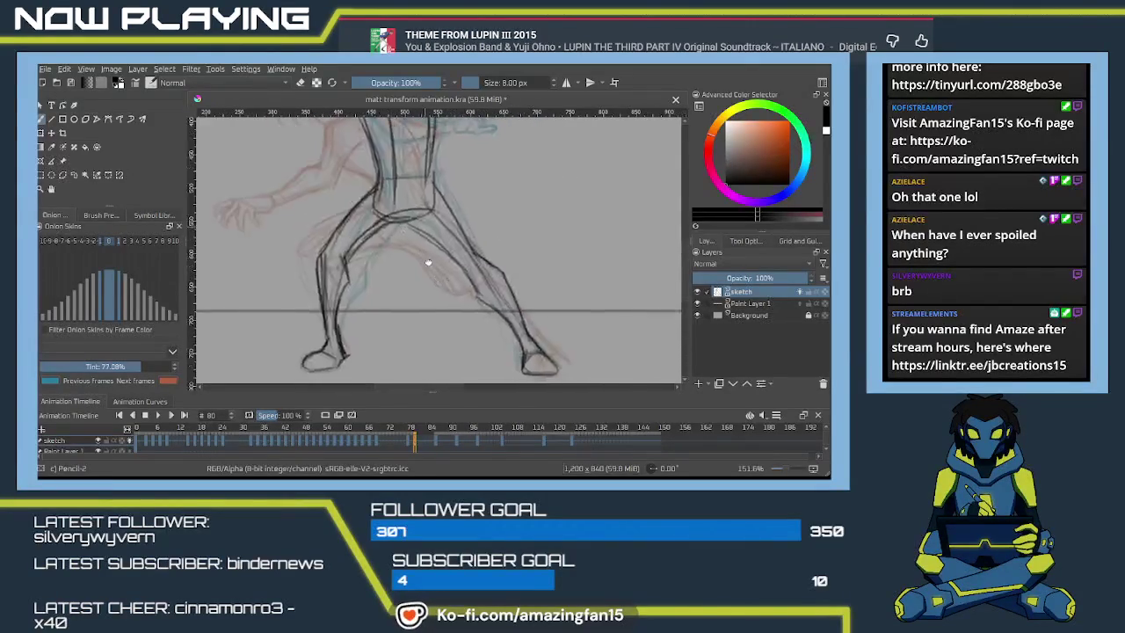
- Sketch the neck, the left torso side, the shoulder line and a short chest stroke
{"action": "scroll", "coordinate": [438, 264], "scroll_direction": "up", "scroll_amount": 5}
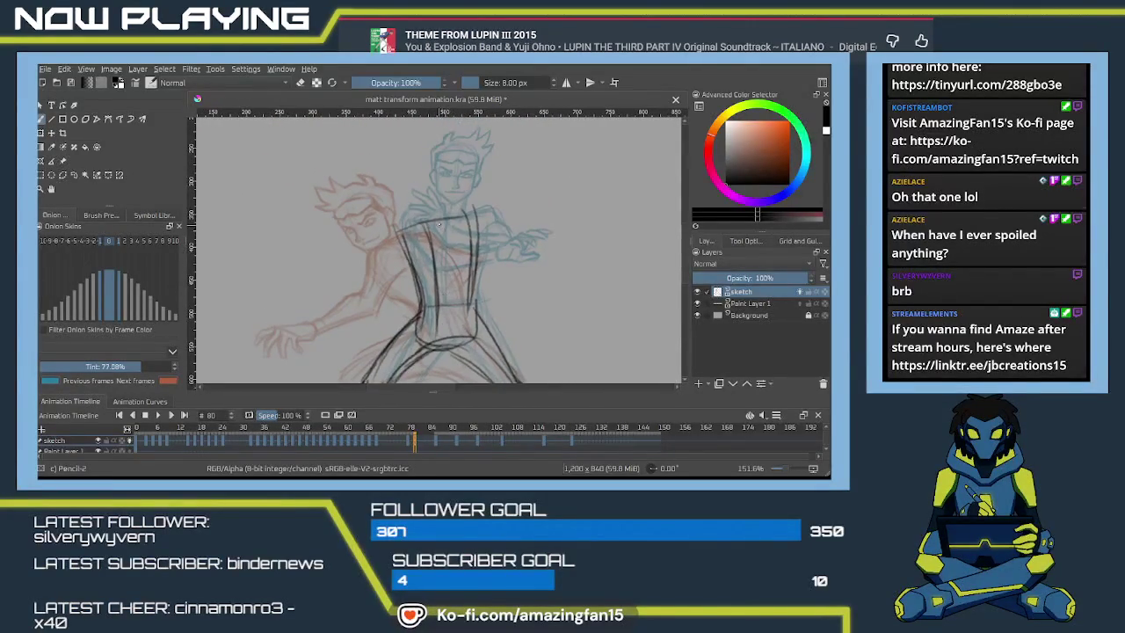
{"action": "mouse_move", "coordinate": [409, 224]}
{"action": "left_mouse_down"}
{"action": "mouse_move", "coordinate": [381, 274]}
{"action": "mouse_move", "coordinate": [394, 286]}
{"action": "left_mouse_up"}
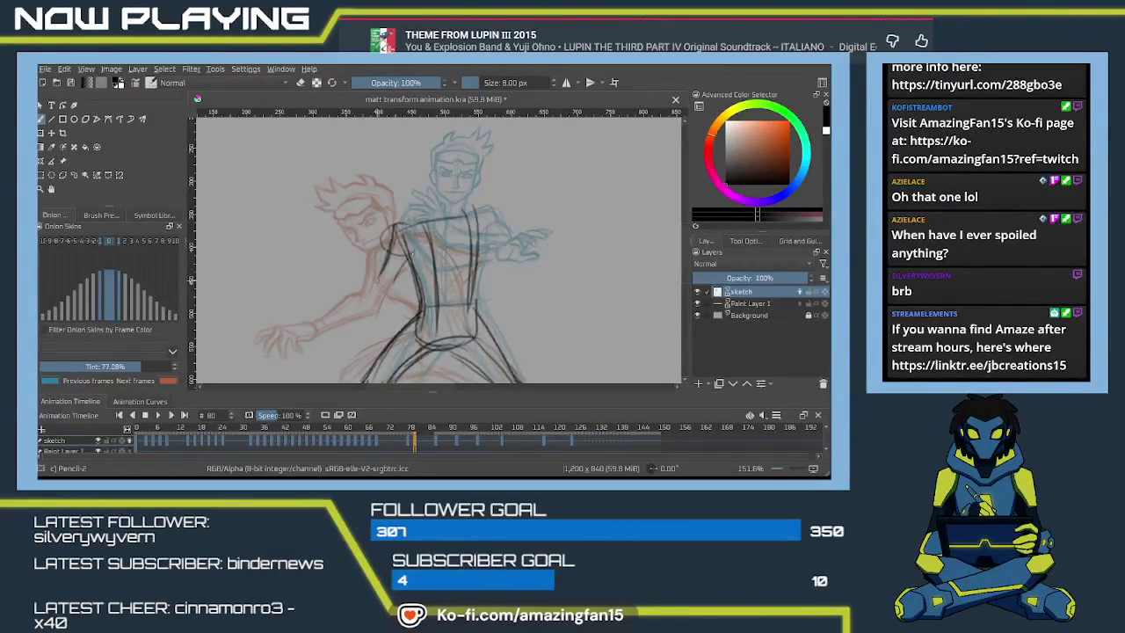
{"action": "mouse_move", "coordinate": [371, 290]}
{"action": "left_mouse_down"}
{"action": "mouse_move", "coordinate": [420, 264]}
{"action": "mouse_move", "coordinate": [378, 292]}
{"action": "mouse_move", "coordinate": [408, 282]}
{"action": "left_mouse_up"}
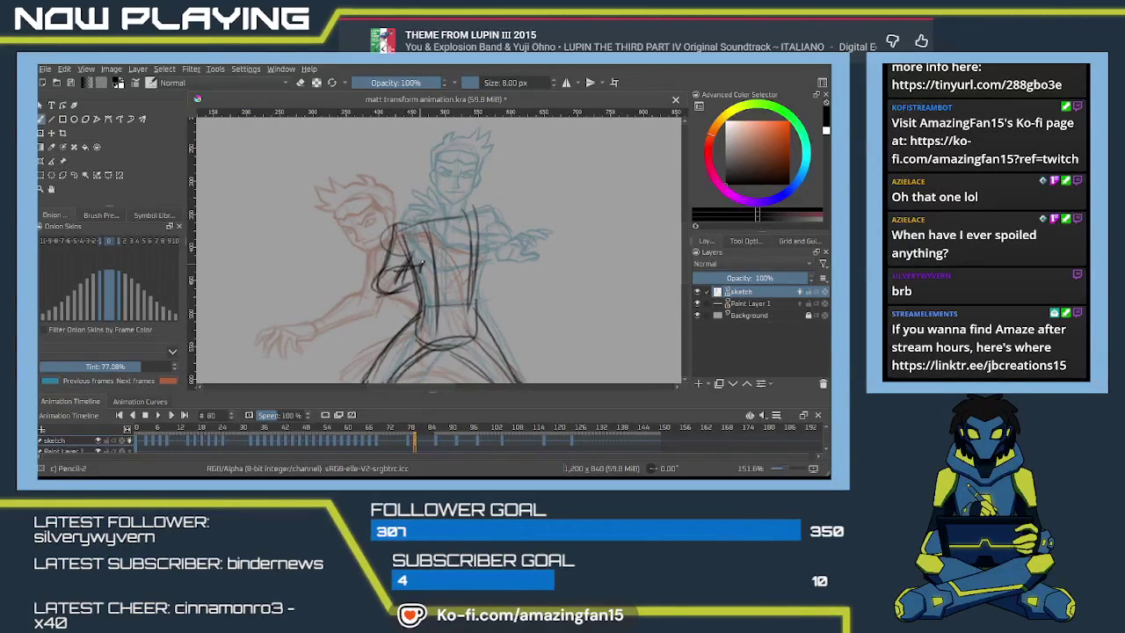
{"action": "left_click_drag", "start_coordinate": [408, 223], "coordinate": [471, 215]}
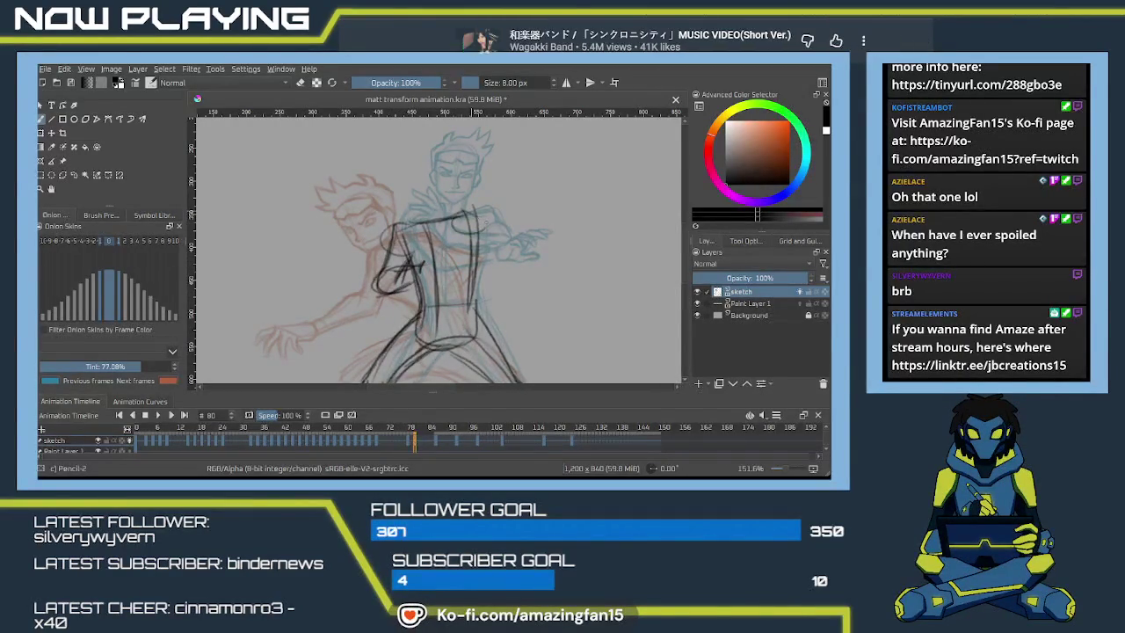
{"action": "mouse_move", "coordinate": [451, 231]}
{"action": "left_mouse_down"}
{"action": "mouse_move", "coordinate": [510, 234]}
{"action": "mouse_move", "coordinate": [496, 249]}
{"action": "mouse_move", "coordinate": [511, 254]}
{"action": "left_mouse_up"}
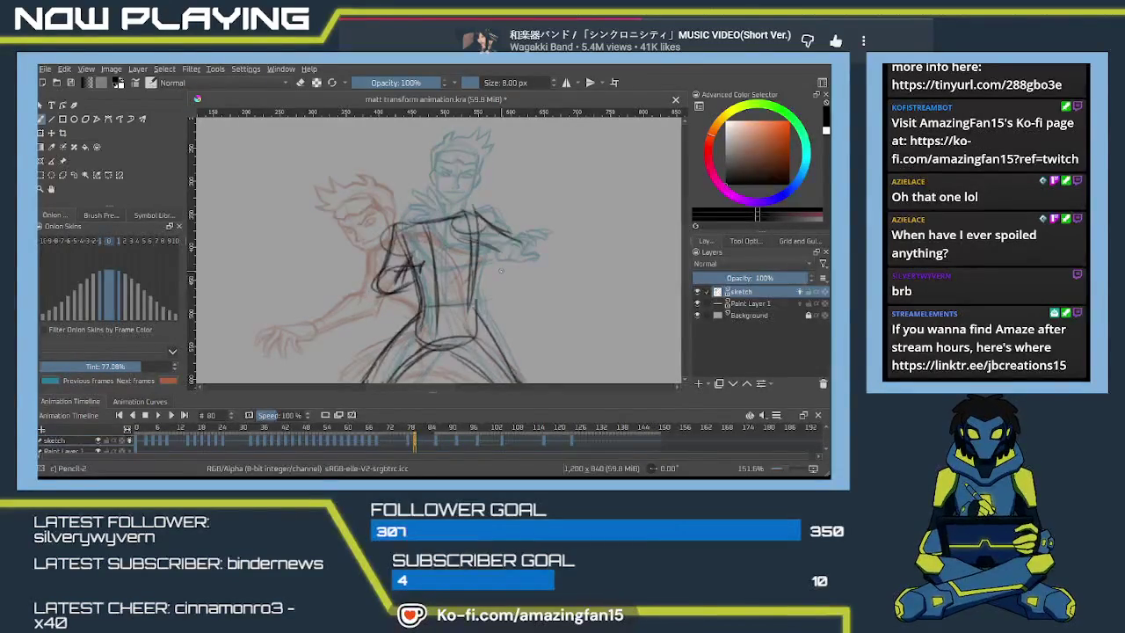
{"action": "scroll", "coordinate": [419, 272], "scroll_direction": "up", "scroll_amount": 1}
- Erase rough torso strokes and redraw both sides of the torso with the pencil
{"action": "scroll", "coordinate": [417, 272], "scroll_direction": "up", "scroll_amount": 1}
{"action": "key", "text": "e"}
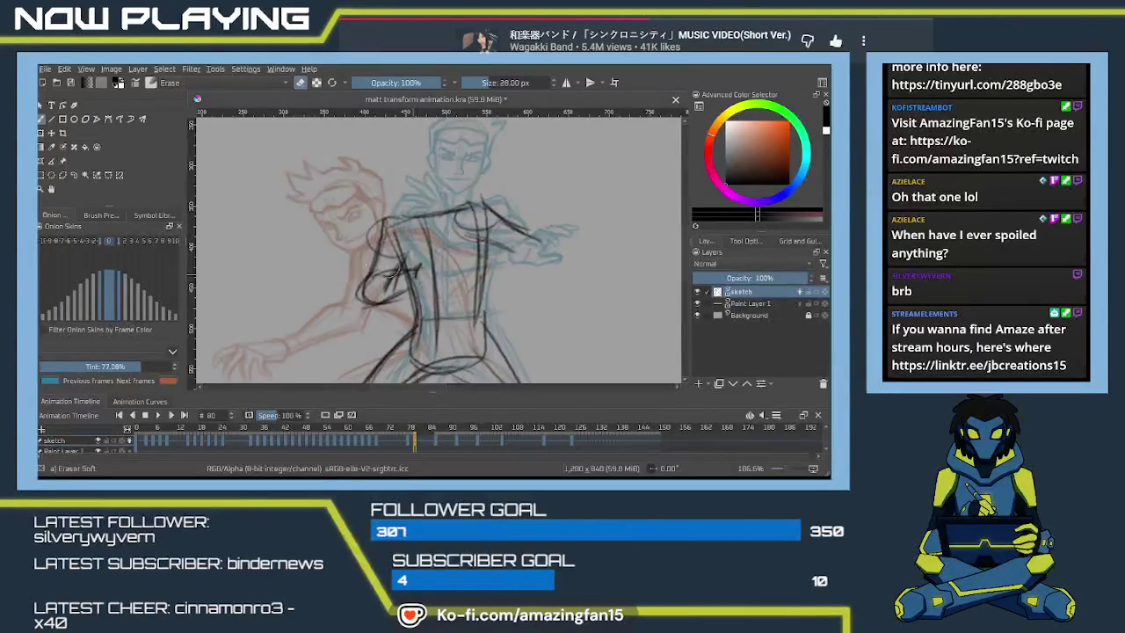
{"action": "mouse_move", "coordinate": [378, 299]}
{"action": "left_mouse_down"}
{"action": "mouse_move", "coordinate": [365, 258]}
{"action": "mouse_move", "coordinate": [394, 298]}
{"action": "mouse_move", "coordinate": [413, 262]}
{"action": "mouse_move", "coordinate": [371, 230]}
{"action": "mouse_move", "coordinate": [404, 274]}
{"action": "left_mouse_up"}
{"action": "key", "text": "e"}
{"action": "left_click_drag", "start_coordinate": [397, 224], "coordinate": [414, 316]}
{"action": "left_click_drag", "start_coordinate": [400, 266], "coordinate": [416, 350]}
{"action": "left_click_drag", "start_coordinate": [492, 228], "coordinate": [477, 328]}
- Sketch the head's back, face side, jaw, neck and collar lines
{"action": "left_click_drag", "start_coordinate": [478, 274], "coordinate": [490, 318]}
{"action": "scroll", "coordinate": [509, 252], "scroll_direction": "up", "scroll_amount": 3}
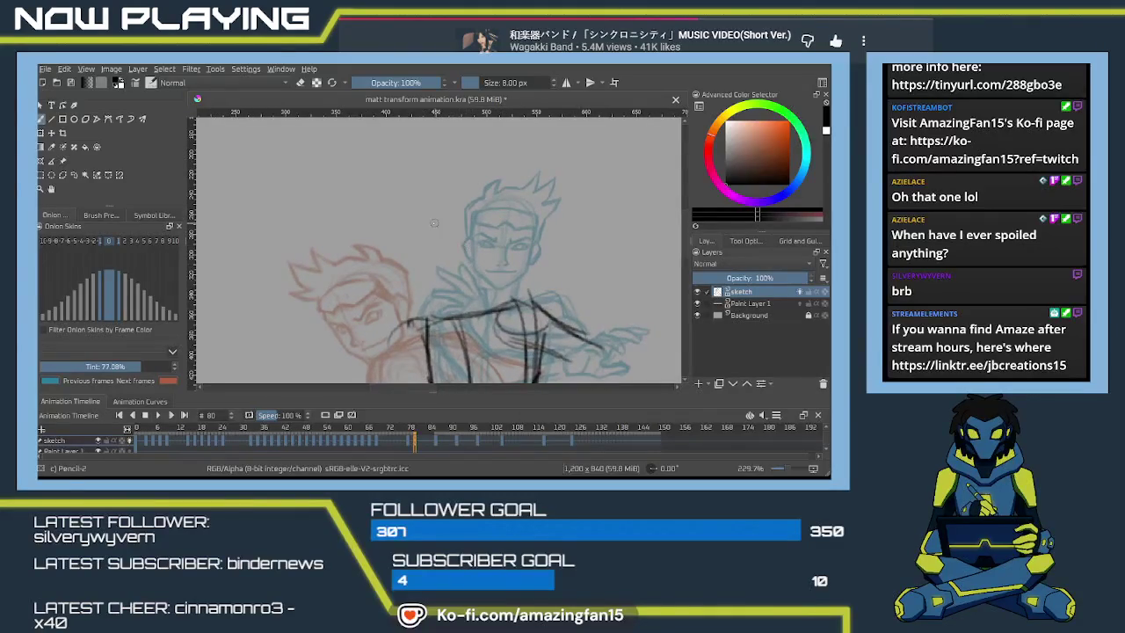
{"action": "mouse_move", "coordinate": [463, 216]}
{"action": "left_mouse_down"}
{"action": "mouse_move", "coordinate": [433, 227]}
{"action": "mouse_move", "coordinate": [430, 257]}
{"action": "mouse_move", "coordinate": [427, 226]}
{"action": "mouse_move", "coordinate": [457, 217]}
{"action": "mouse_move", "coordinate": [422, 257]}
{"action": "mouse_move", "coordinate": [452, 291]}
{"action": "left_mouse_up"}
{"action": "key", "text": "ctrl+z"}
{"action": "left_click_drag", "start_coordinate": [433, 226], "coordinate": [429, 281]}
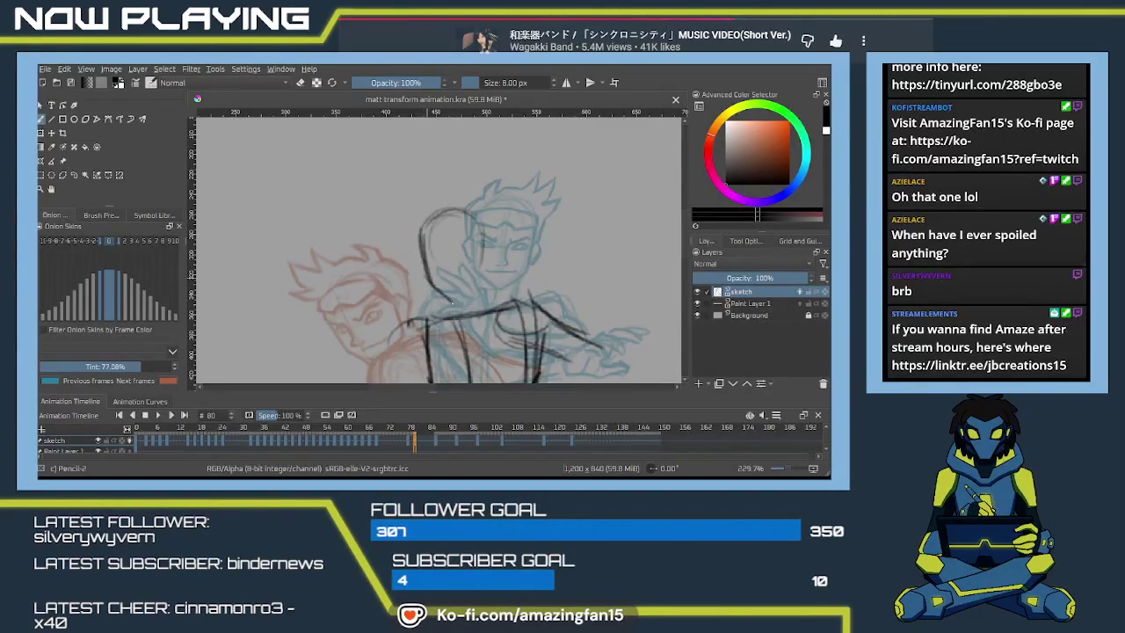
{"action": "left_click_drag", "start_coordinate": [482, 282], "coordinate": [453, 303]}
{"action": "left_click_drag", "start_coordinate": [484, 228], "coordinate": [479, 289]}
{"action": "mouse_move", "coordinate": [442, 218]}
{"action": "left_mouse_down"}
{"action": "mouse_move", "coordinate": [454, 304]}
{"action": "mouse_move", "coordinate": [440, 216]}
{"action": "mouse_move", "coordinate": [425, 286]}
{"action": "left_mouse_up"}
{"action": "mouse_move", "coordinate": [421, 232]}
{"action": "left_mouse_down"}
{"action": "mouse_move", "coordinate": [426, 279]}
{"action": "mouse_move", "coordinate": [488, 253]}
{"action": "mouse_move", "coordinate": [490, 228]}
{"action": "mouse_move", "coordinate": [485, 256]}
{"action": "mouse_move", "coordinate": [468, 225]}
{"action": "mouse_move", "coordinate": [476, 248]}
{"action": "left_mouse_up"}
{"action": "mouse_move", "coordinate": [477, 197]}
{"action": "left_mouse_down"}
{"action": "mouse_move", "coordinate": [480, 246]}
{"action": "mouse_move", "coordinate": [438, 230]}
{"action": "left_mouse_up"}
{"action": "key", "text": "ctrl+z"}
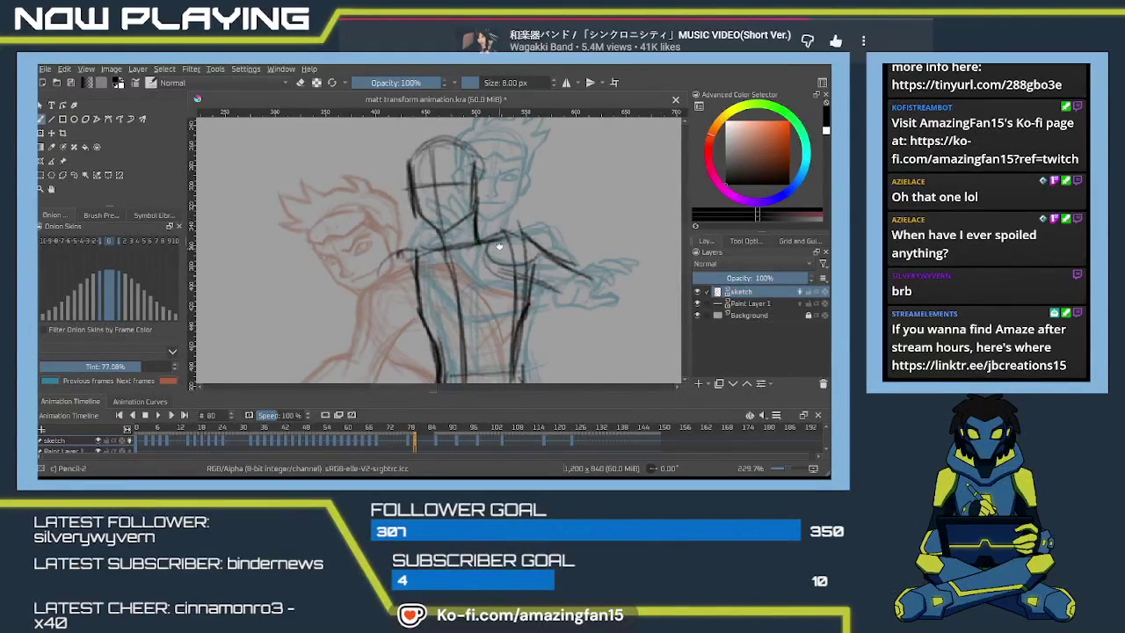
- Recenter on the torso and sketch the shoulder line and the curved chest side, redrawing the chest stroke once
{"action": "scroll", "coordinate": [498, 249], "scroll_direction": "up", "scroll_amount": 3}
{"action": "scroll", "coordinate": [474, 238], "scroll_direction": "down", "scroll_amount": 3}
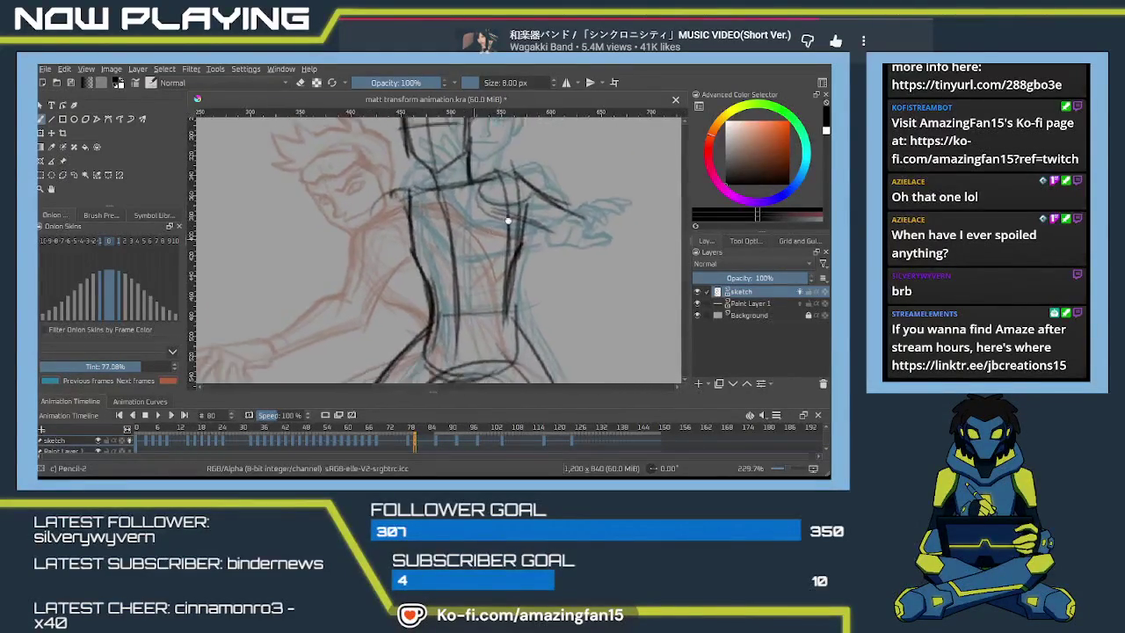
{"action": "left_click_drag", "start_coordinate": [466, 217], "coordinate": [527, 225]}
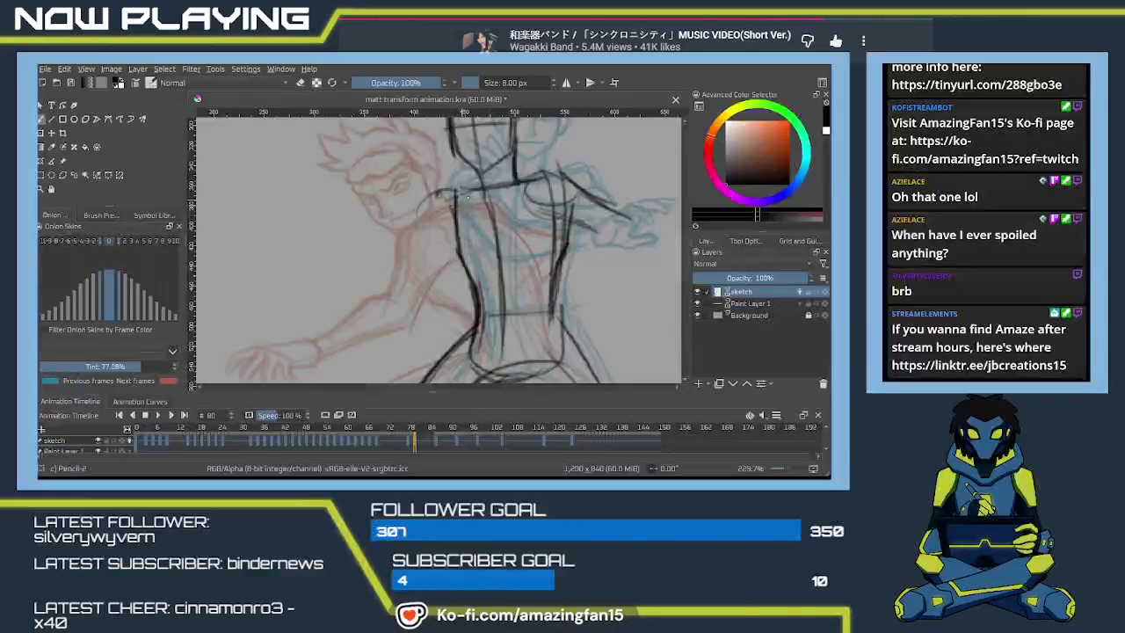
{"action": "mouse_move", "coordinate": [485, 182]}
{"action": "left_mouse_down"}
{"action": "mouse_move", "coordinate": [437, 191]}
{"action": "mouse_move", "coordinate": [421, 247]}
{"action": "left_mouse_up"}
{"action": "left_click_drag", "start_coordinate": [441, 198], "coordinate": [405, 272]}
{"action": "key", "text": "ctrl+z"}
{"action": "mouse_move", "coordinate": [437, 211]}
{"action": "left_mouse_down"}
{"action": "mouse_move", "coordinate": [409, 296]}
{"action": "mouse_move", "coordinate": [427, 304]}
{"action": "mouse_move", "coordinate": [448, 250]}
{"action": "mouse_move", "coordinate": [484, 253]}
{"action": "mouse_move", "coordinate": [412, 284]}
{"action": "left_mouse_up"}
- Sketch the waist and lower chest curve, undoing the stray torso lines, and add a short chest line
{"action": "mouse_move", "coordinate": [417, 288]}
{"action": "left_mouse_down"}
{"action": "mouse_move", "coordinate": [487, 278]}
{"action": "mouse_move", "coordinate": [507, 249]}
{"action": "left_mouse_up"}
{"action": "mouse_move", "coordinate": [457, 287]}
{"action": "left_mouse_down"}
{"action": "mouse_move", "coordinate": [506, 270]}
{"action": "mouse_move", "coordinate": [535, 234]}
{"action": "mouse_move", "coordinate": [577, 228]}
{"action": "mouse_move", "coordinate": [587, 244]}
{"action": "mouse_move", "coordinate": [559, 261]}
{"action": "left_mouse_up"}
{"action": "key", "text": "ctrl+z"}
{"action": "key", "text": "ctrl+z"}
{"action": "key", "text": "ctrl+z"}
{"action": "key", "text": "ctrl+z"}
{"action": "key", "text": "ctrl+z"}
{"action": "key", "text": "ctrl+z"}
{"action": "key", "text": "ctrl+z"}
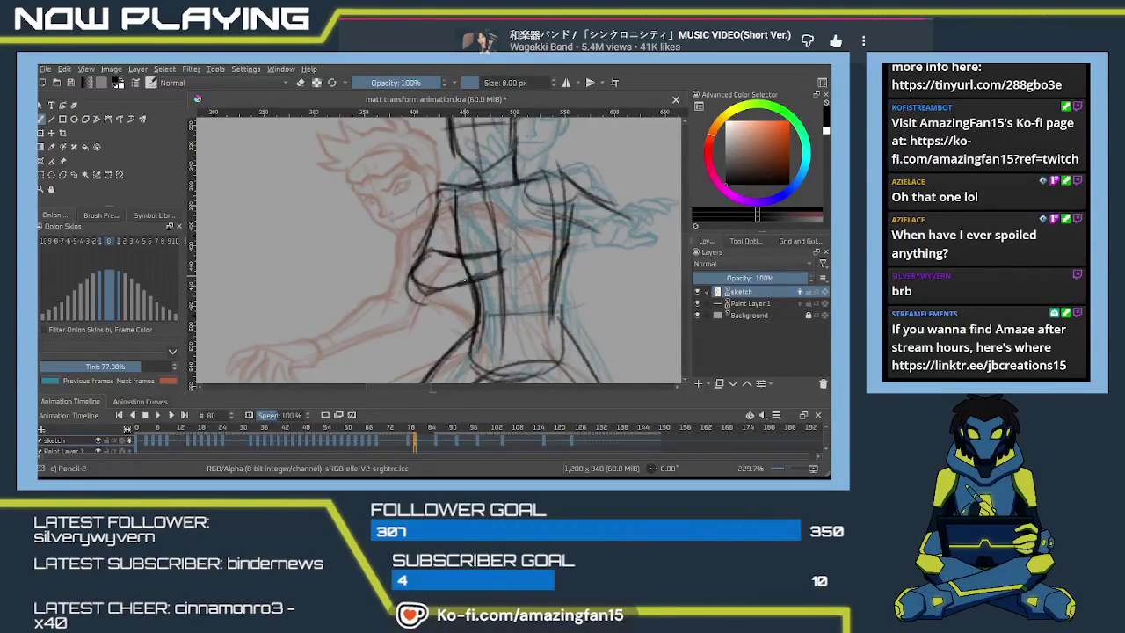
{"action": "key", "text": "ctrl+z"}
{"action": "key", "text": "ctrl+z"}
{"action": "key", "text": "ctrl+z"}
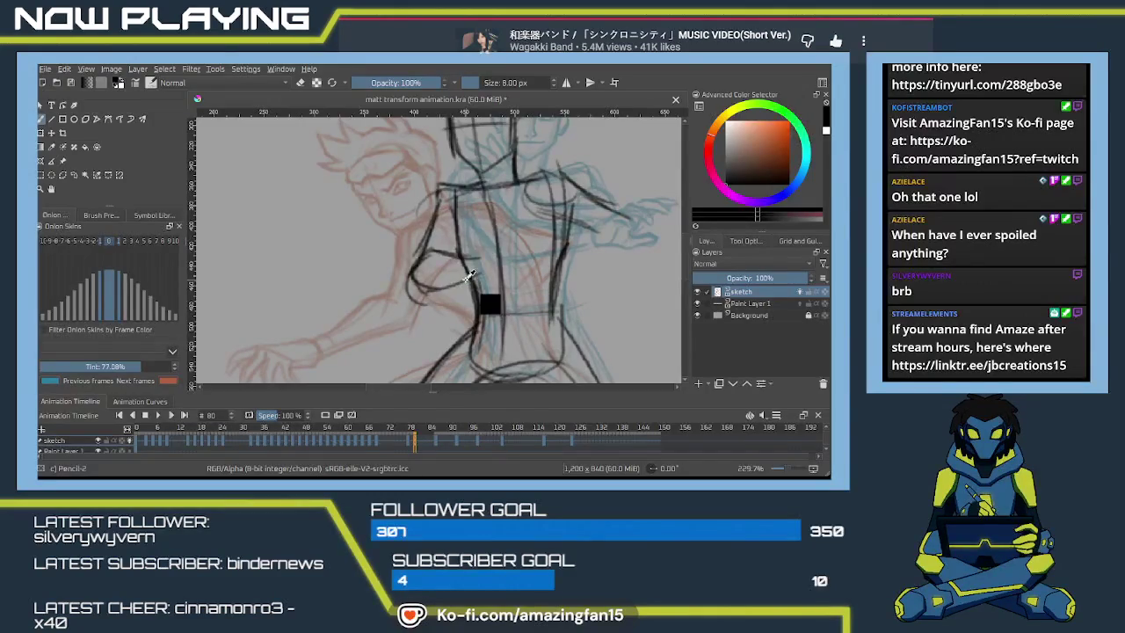
{"action": "mouse_move", "coordinate": [411, 280]}
{"action": "left_mouse_down"}
{"action": "mouse_move", "coordinate": [441, 302]}
{"action": "mouse_move", "coordinate": [474, 276]}
{"action": "mouse_move", "coordinate": [482, 249]}
{"action": "mouse_move", "coordinate": [475, 265]}
{"action": "left_mouse_up"}
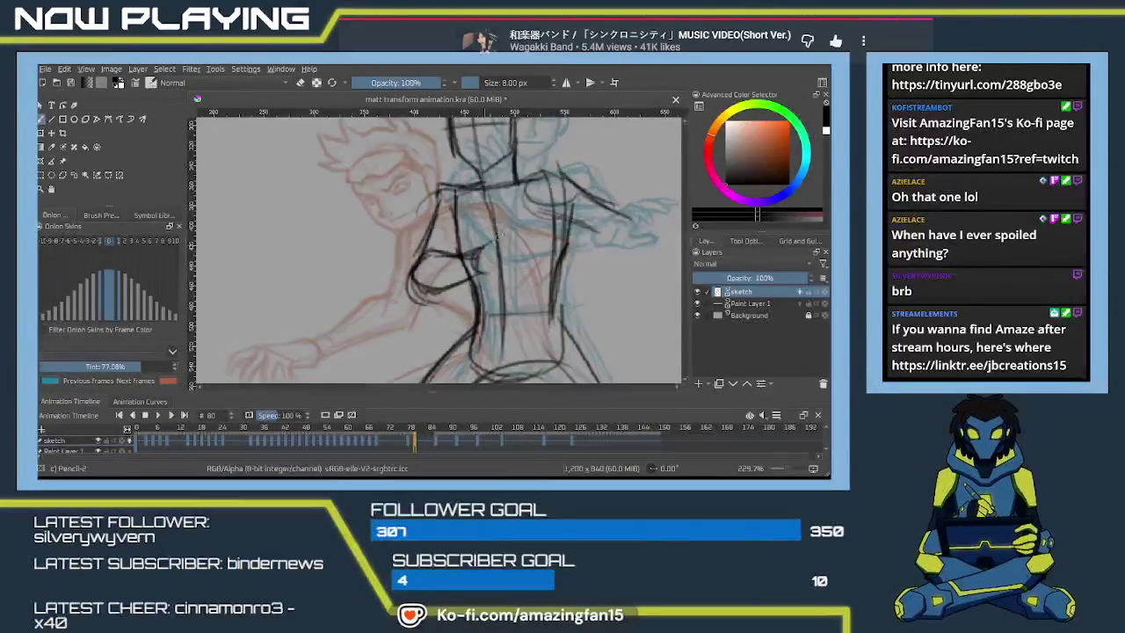
{"action": "mouse_move", "coordinate": [507, 232]}
{"action": "left_mouse_down"}
{"action": "mouse_move", "coordinate": [501, 274]}
{"action": "mouse_move", "coordinate": [469, 278]}
{"action": "mouse_move", "coordinate": [497, 274]}
{"action": "left_mouse_up"}
{"action": "scroll", "coordinate": [480, 250], "scroll_direction": "down", "scroll_amount": 2}
- Draw the upper arm line from the shoulder and sketch the forearm's end
{"action": "scroll", "coordinate": [475, 255], "scroll_direction": "down", "scroll_amount": 1}
{"action": "scroll", "coordinate": [466, 259], "scroll_direction": "down", "scroll_amount": 1}
{"action": "scroll", "coordinate": [455, 267], "scroll_direction": "down", "scroll_amount": 1}
{"action": "scroll", "coordinate": [475, 282], "scroll_direction": "up", "scroll_amount": 2}
{"action": "scroll", "coordinate": [502, 297], "scroll_direction": "up", "scroll_amount": 2}
{"action": "scroll", "coordinate": [510, 255], "scroll_direction": "up", "scroll_amount": 2}
{"action": "scroll", "coordinate": [504, 242], "scroll_direction": "up", "scroll_amount": 1}
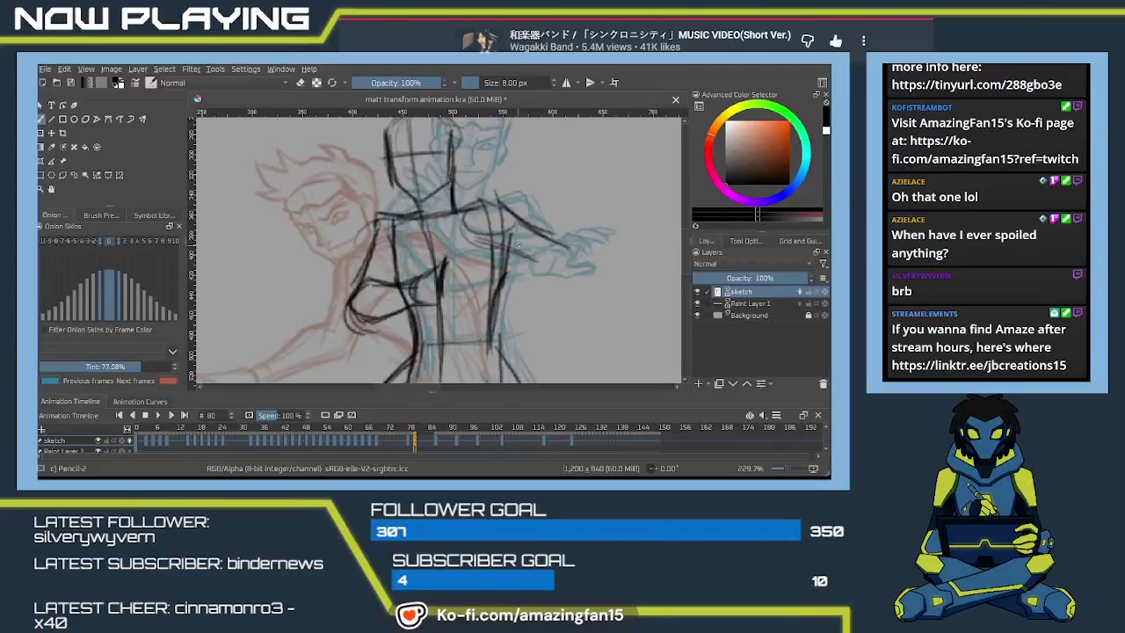
{"action": "mouse_move", "coordinate": [476, 201]}
{"action": "left_mouse_down"}
{"action": "mouse_move", "coordinate": [543, 234]}
{"action": "mouse_move", "coordinate": [522, 254]}
{"action": "mouse_move", "coordinate": [577, 250]}
{"action": "left_mouse_up"}
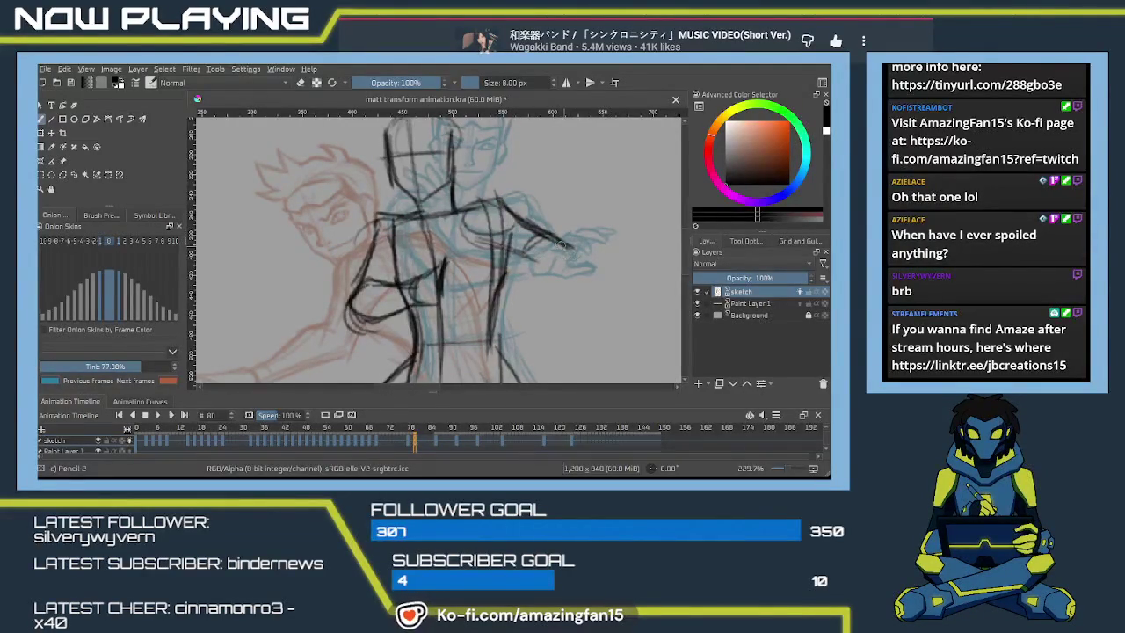
{"action": "mouse_move", "coordinate": [559, 234]}
{"action": "left_mouse_down"}
{"action": "mouse_move", "coordinate": [570, 269]}
{"action": "mouse_move", "coordinate": [552, 230]}
{"action": "mouse_move", "coordinate": [503, 255]}
{"action": "left_mouse_up"}
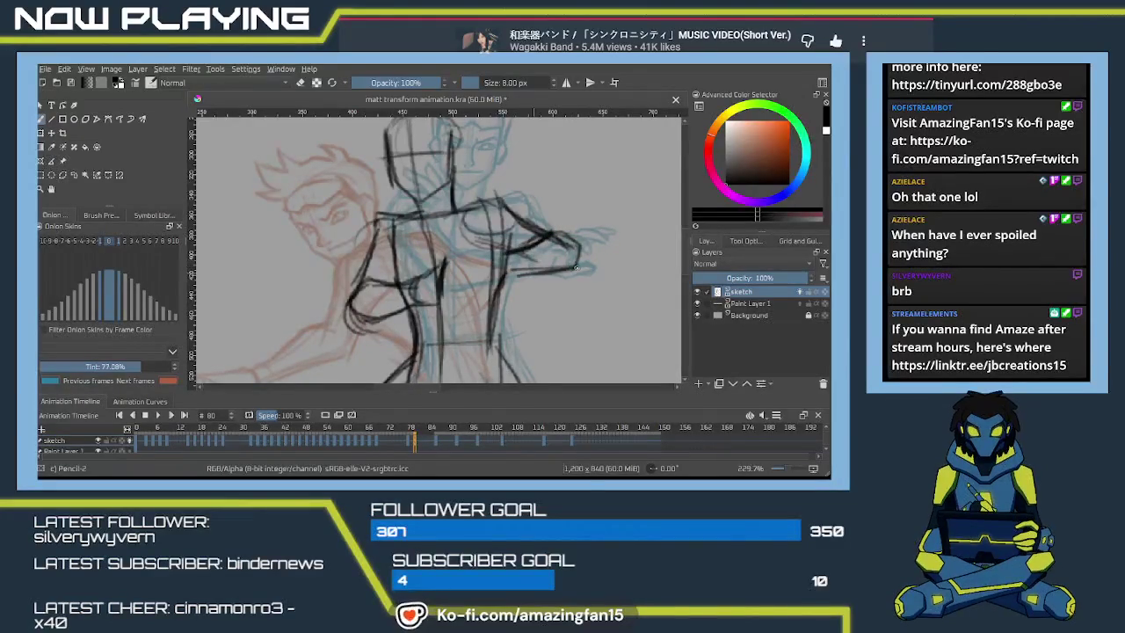
- Recenter on the chest and redraw the line along the upper arm
{"action": "left_click_drag", "start_coordinate": [444, 259], "coordinate": [474, 228]}
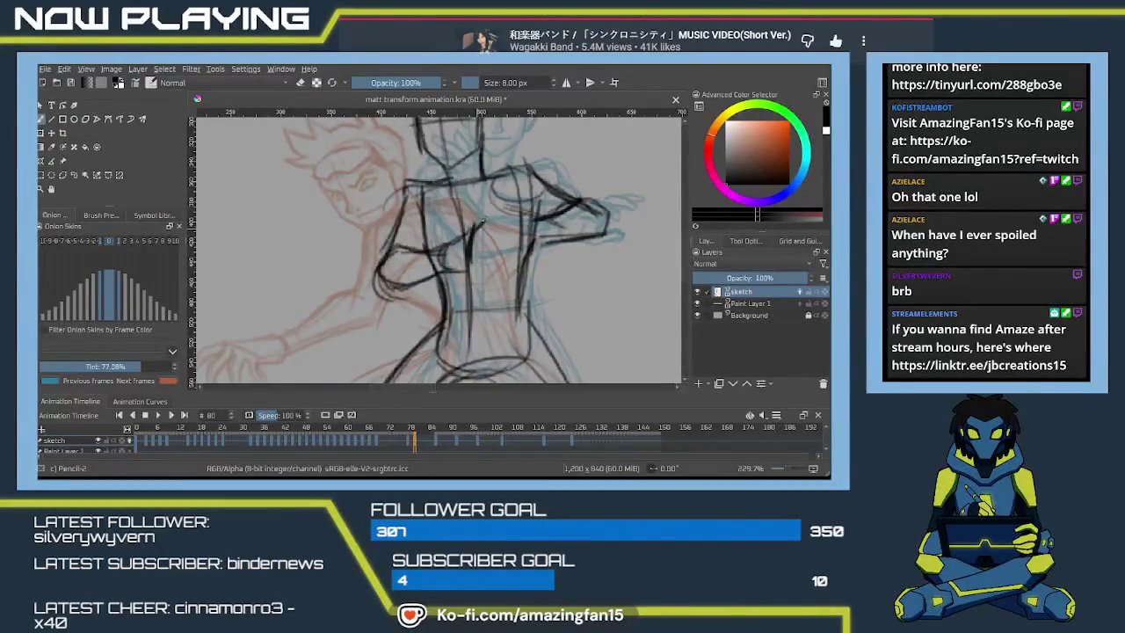
{"action": "left_click_drag", "start_coordinate": [476, 227], "coordinate": [513, 221]}
{"action": "key", "text": "ctrl+z"}
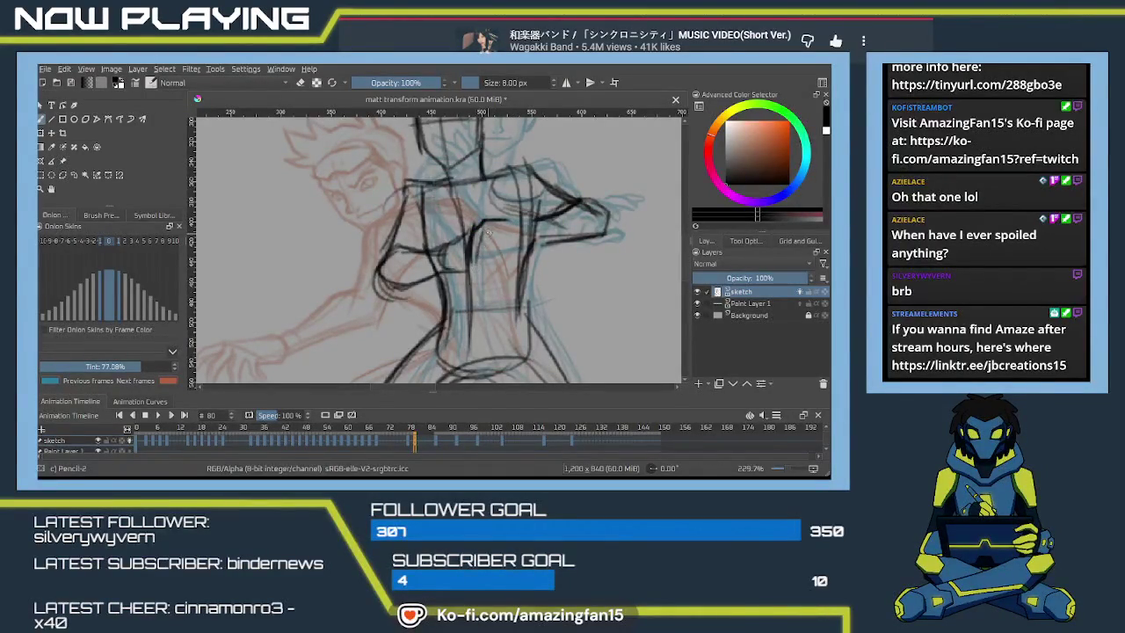
{"action": "left_click_drag", "start_coordinate": [483, 232], "coordinate": [507, 223]}
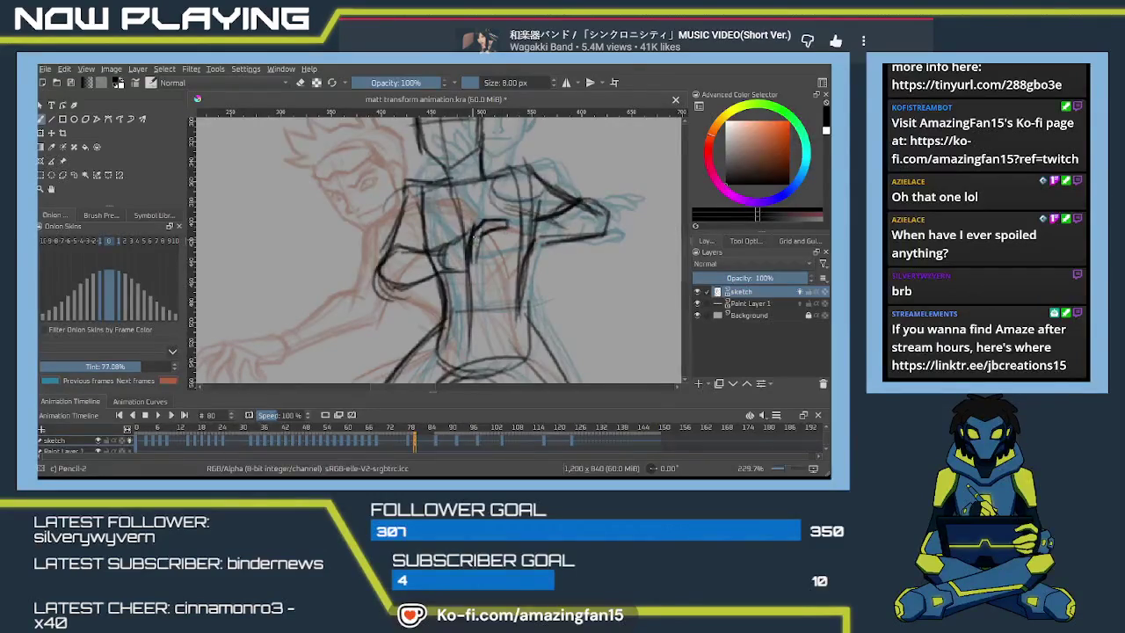
- Sketch the hand on the chest: a stroke below the upper arm, the hand's side and wrist, and a finger
{"action": "left_click_drag", "start_coordinate": [479, 251], "coordinate": [506, 247]}
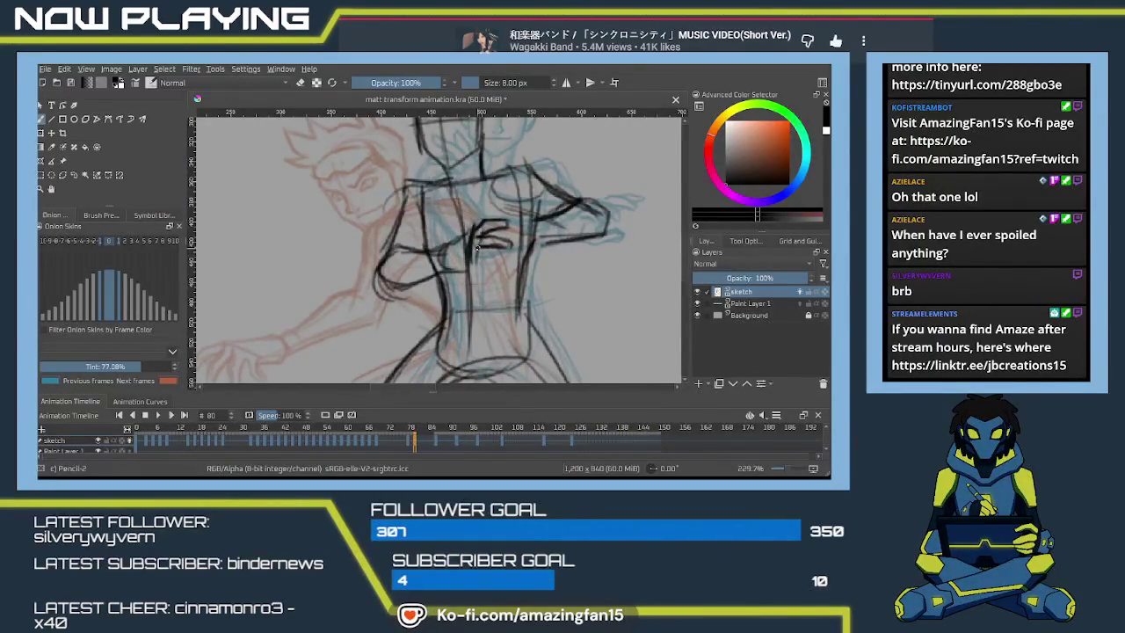
{"action": "mouse_move", "coordinate": [479, 251]}
{"action": "left_mouse_down"}
{"action": "mouse_move", "coordinate": [503, 265]}
{"action": "mouse_move", "coordinate": [478, 272]}
{"action": "left_mouse_up"}
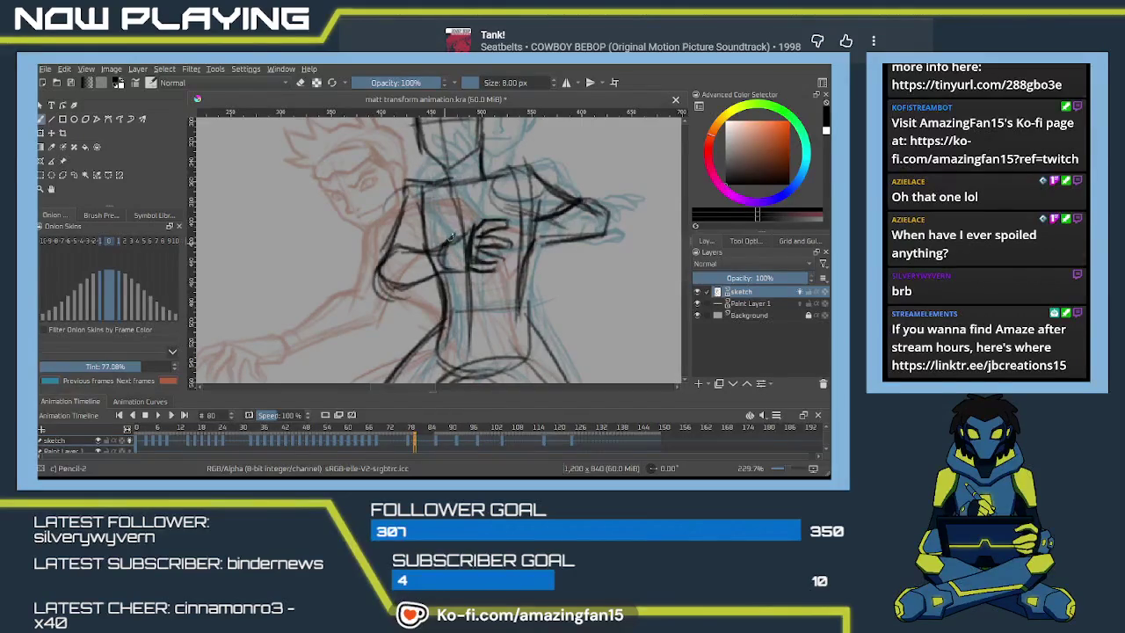
{"action": "mouse_move", "coordinate": [473, 229]}
{"action": "left_mouse_down"}
{"action": "mouse_move", "coordinate": [441, 250]}
{"action": "mouse_move", "coordinate": [440, 269]}
{"action": "mouse_move", "coordinate": [404, 257]}
{"action": "mouse_move", "coordinate": [420, 266]}
{"action": "mouse_move", "coordinate": [432, 253]}
{"action": "left_mouse_up"}
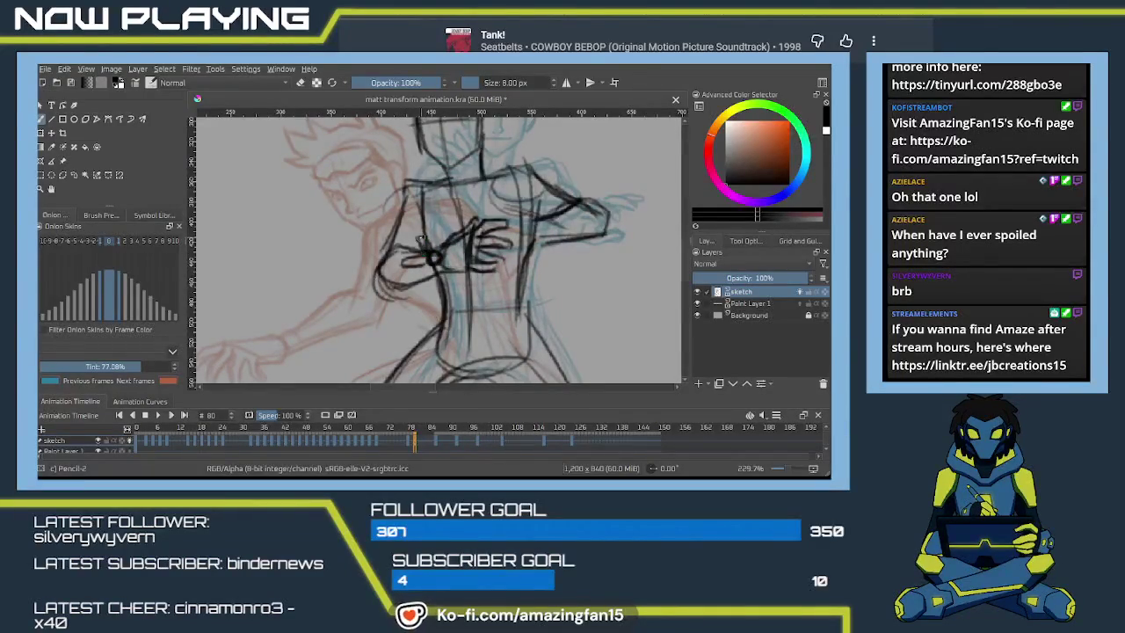
{"action": "left_click_drag", "start_coordinate": [420, 235], "coordinate": [422, 257]}
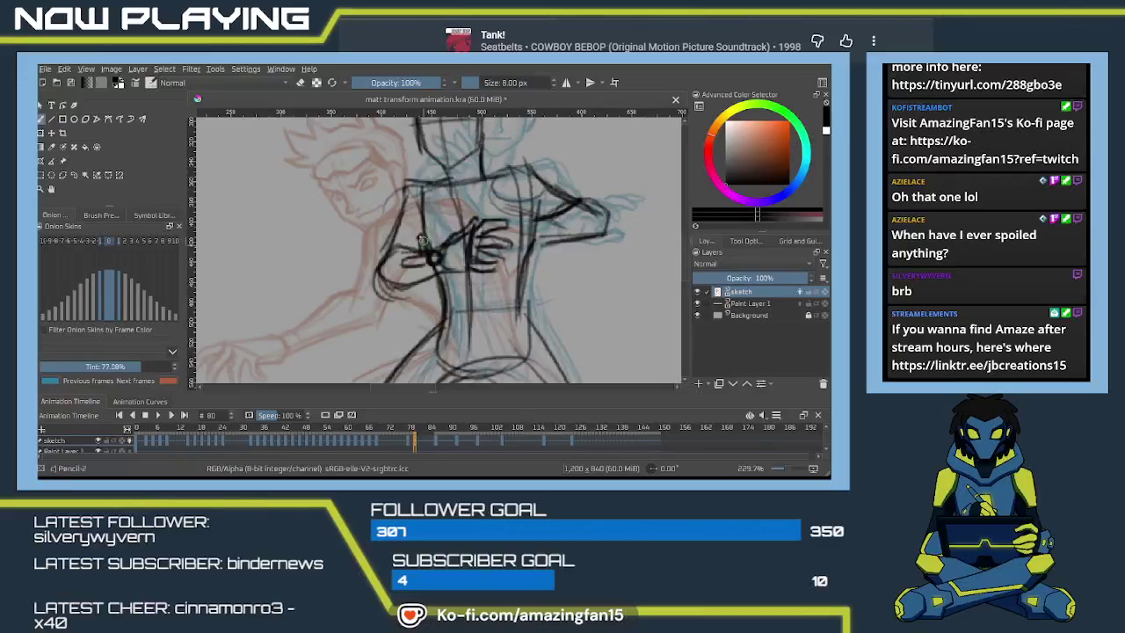
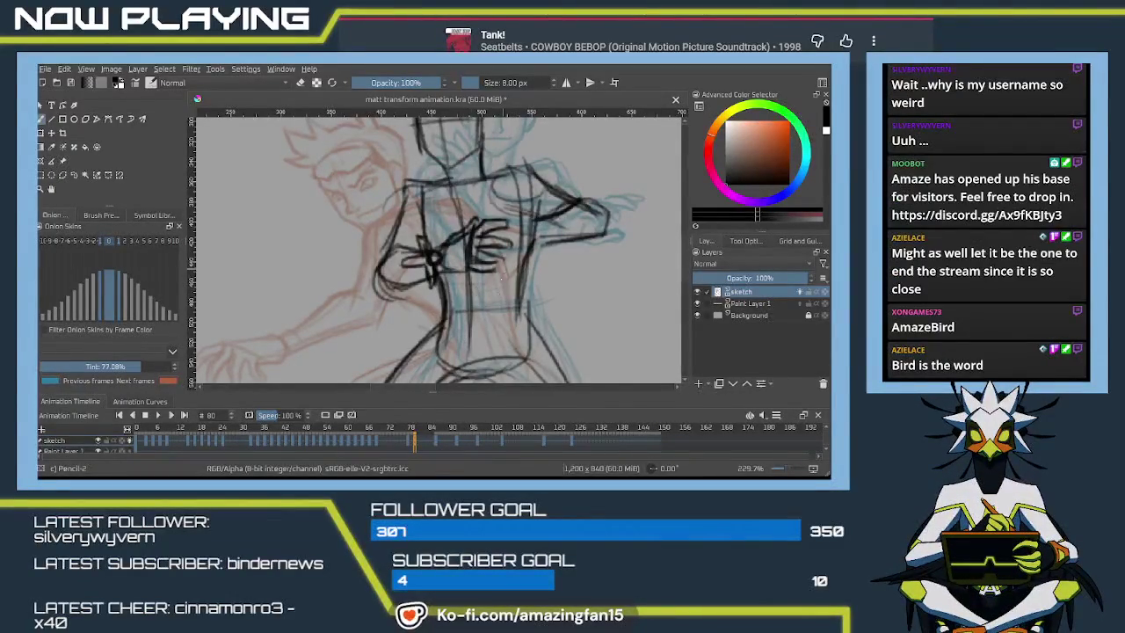
- Erase the dark tangled lines on the chest, left torso and arm with Eraser Soft, then return to Pencil-2
{"action": "key", "text": "e"}
{"action": "left_click_drag", "start_coordinate": [501, 230], "coordinate": [457, 274]}
{"action": "left_click_drag", "start_coordinate": [457, 230], "coordinate": [418, 290]}
{"action": "left_click_drag", "start_coordinate": [421, 218], "coordinate": [387, 292]}
{"action": "left_click_drag", "start_coordinate": [405, 255], "coordinate": [374, 301]}
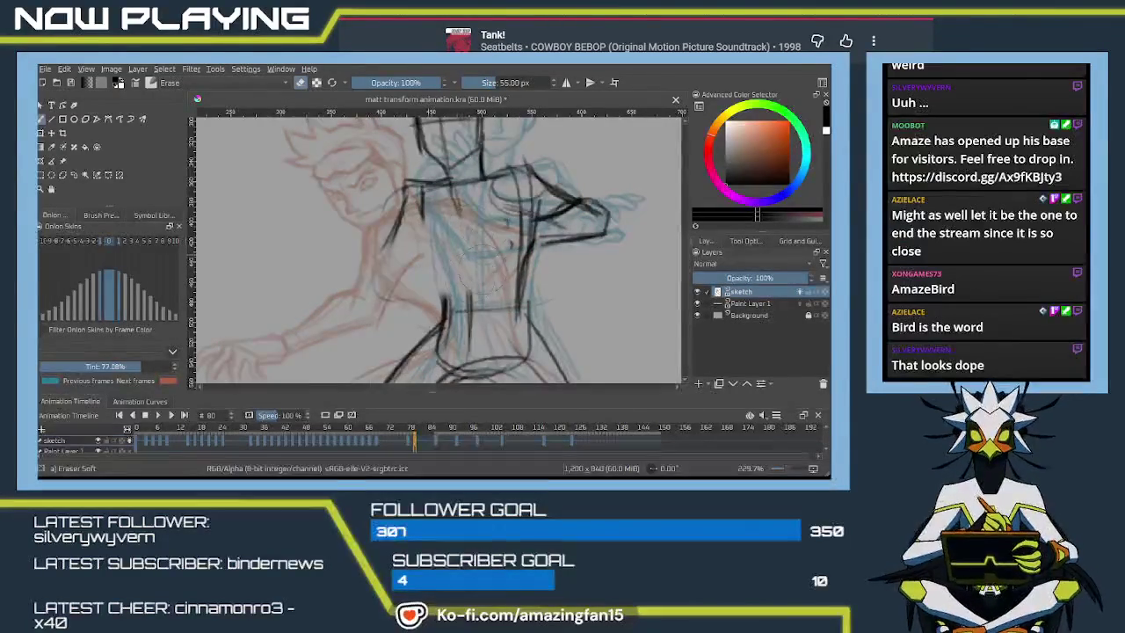
{"action": "key", "text": "e"}
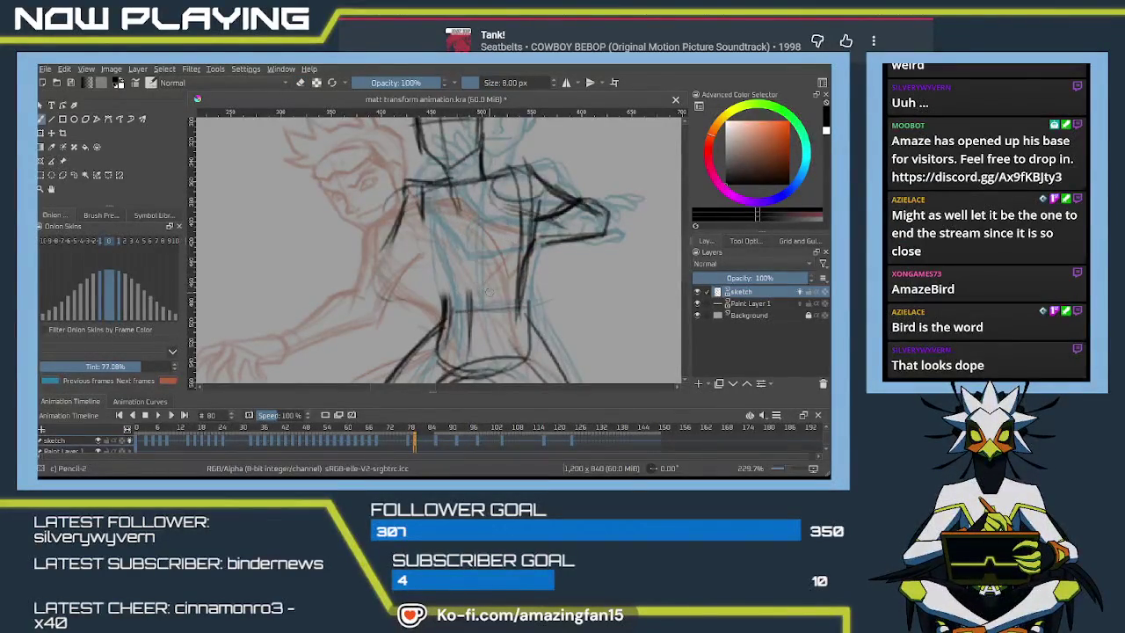
{"action": "left_click_drag", "start_coordinate": [454, 255], "coordinate": [482, 290]}
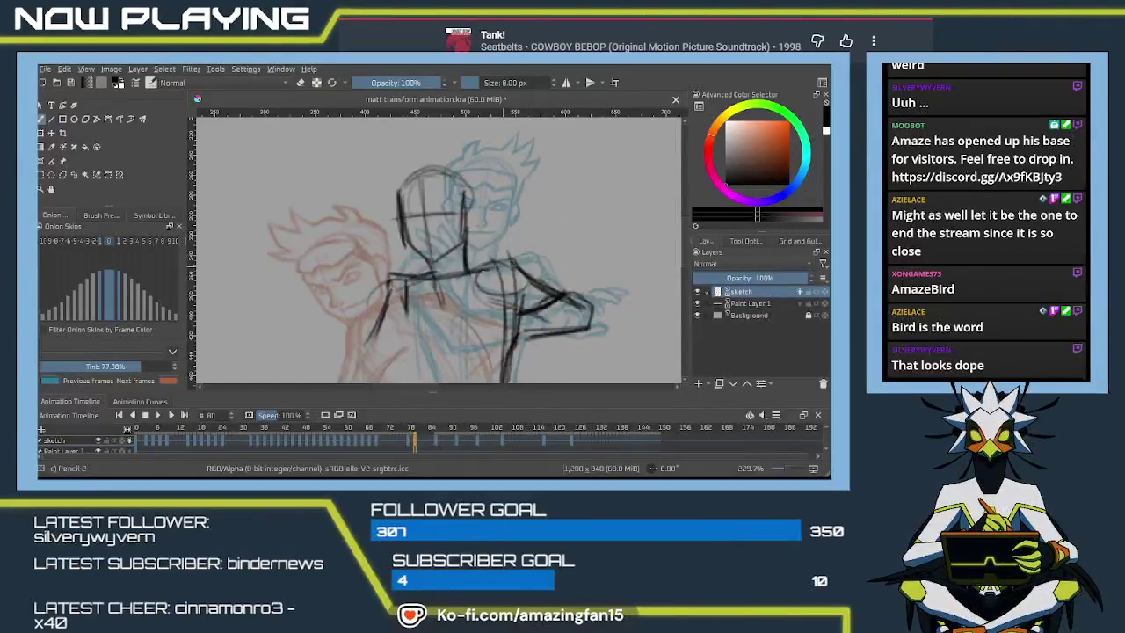
- Sketch an arc and short strokes reshaping the figure's raised shoulder
{"action": "scroll", "coordinate": [508, 237], "scroll_direction": "up", "scroll_amount": 3}
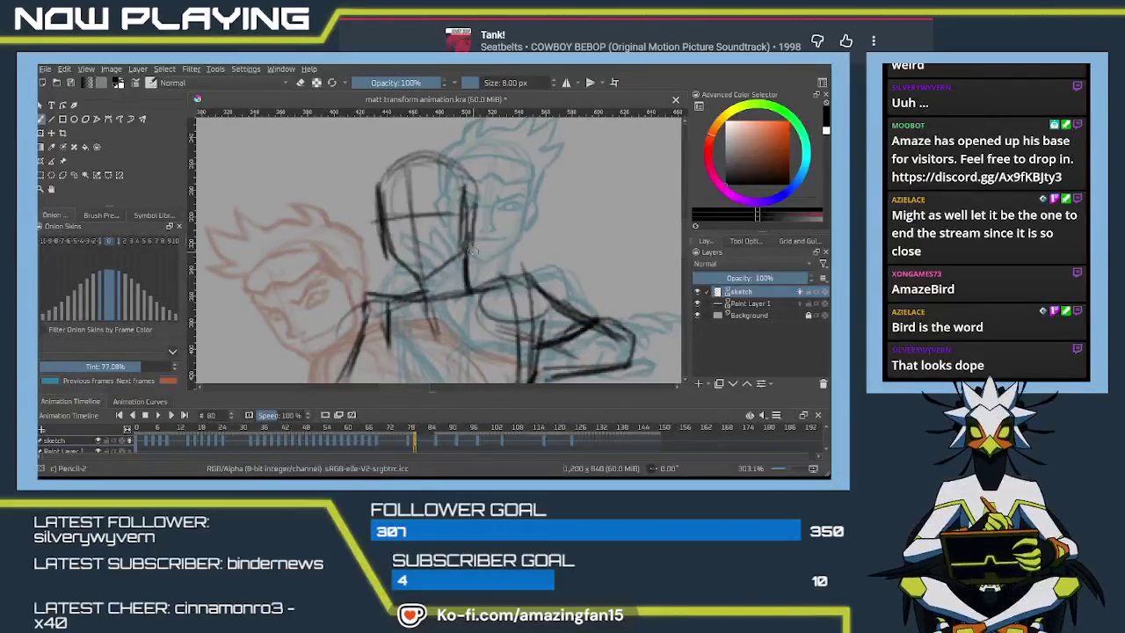
{"action": "scroll", "coordinate": [475, 224], "scroll_direction": "down", "scroll_amount": 2}
{"action": "scroll", "coordinate": [476, 211], "scroll_direction": "down", "scroll_amount": 2}
{"action": "scroll", "coordinate": [481, 198], "scroll_direction": "down", "scroll_amount": 1}
{"action": "left_click_drag", "start_coordinate": [462, 195], "coordinate": [604, 230]}
{"action": "scroll", "coordinate": [580, 219], "scroll_direction": "down", "scroll_amount": 2}
{"action": "mouse_move", "coordinate": [549, 182]}
{"action": "left_mouse_down"}
{"action": "mouse_move", "coordinate": [584, 167]}
{"action": "mouse_move", "coordinate": [628, 215]}
{"action": "mouse_move", "coordinate": [509, 230]}
{"action": "left_mouse_up"}
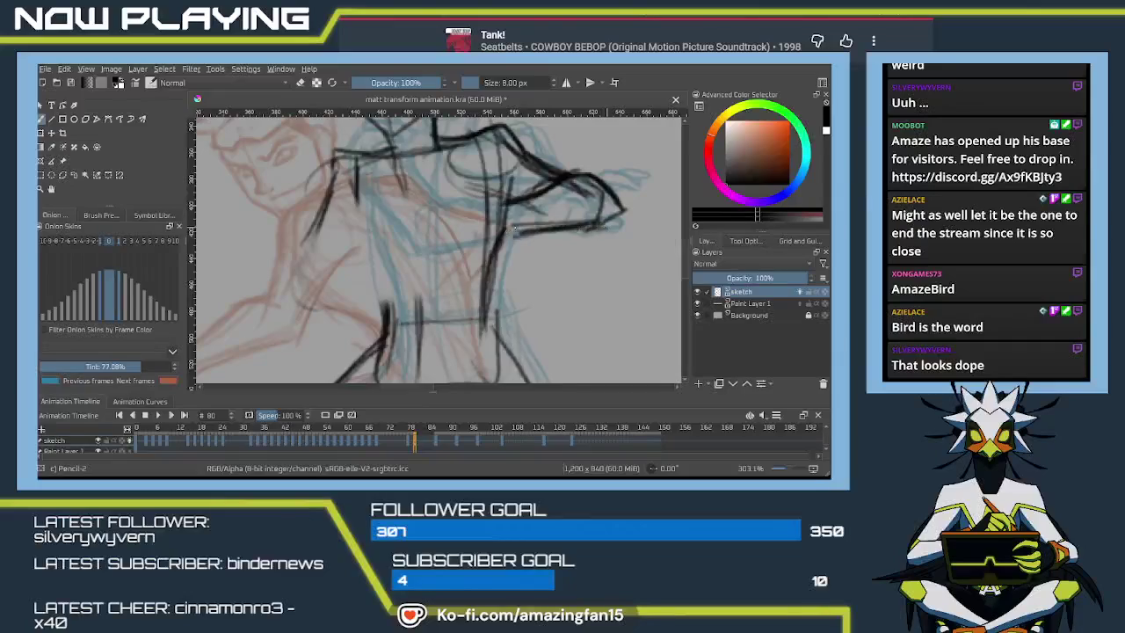
{"action": "left_click_drag", "start_coordinate": [510, 180], "coordinate": [508, 204]}
{"action": "left_click_drag", "start_coordinate": [355, 167], "coordinate": [356, 202]}
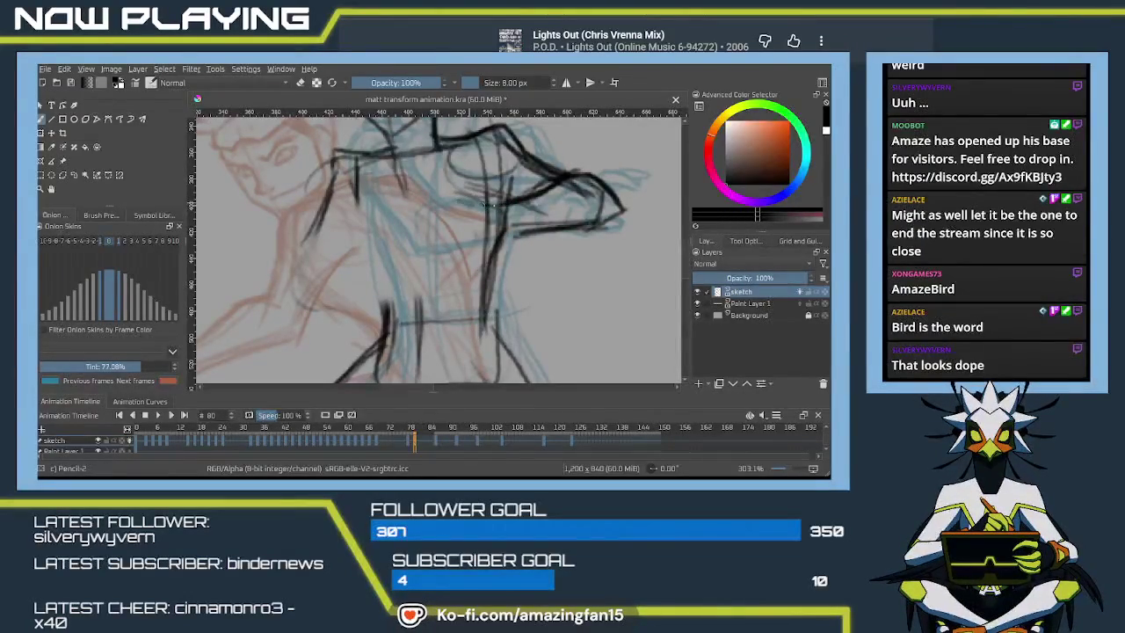
{"action": "mouse_move", "coordinate": [439, 186]}
{"action": "left_mouse_down"}
{"action": "mouse_move", "coordinate": [411, 204]}
{"action": "mouse_move", "coordinate": [420, 228]}
{"action": "mouse_move", "coordinate": [458, 260]}
{"action": "left_mouse_up"}
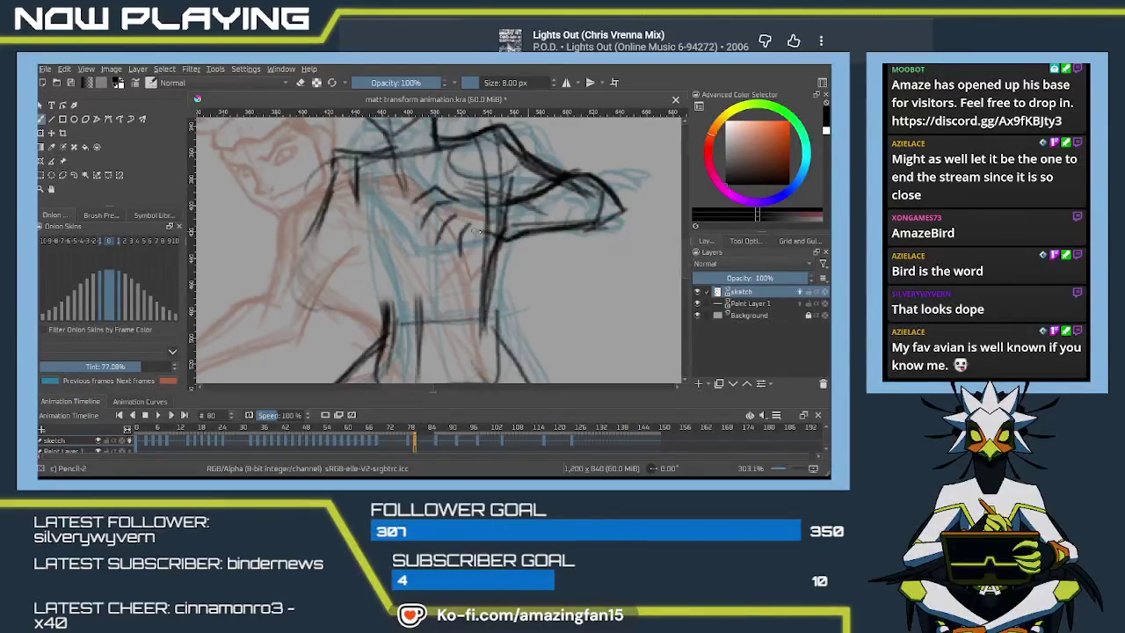
{"action": "mouse_move", "coordinate": [511, 203]}
{"action": "left_mouse_down"}
{"action": "mouse_move", "coordinate": [506, 225]}
{"action": "mouse_move", "coordinate": [480, 239]}
{"action": "left_mouse_up"}
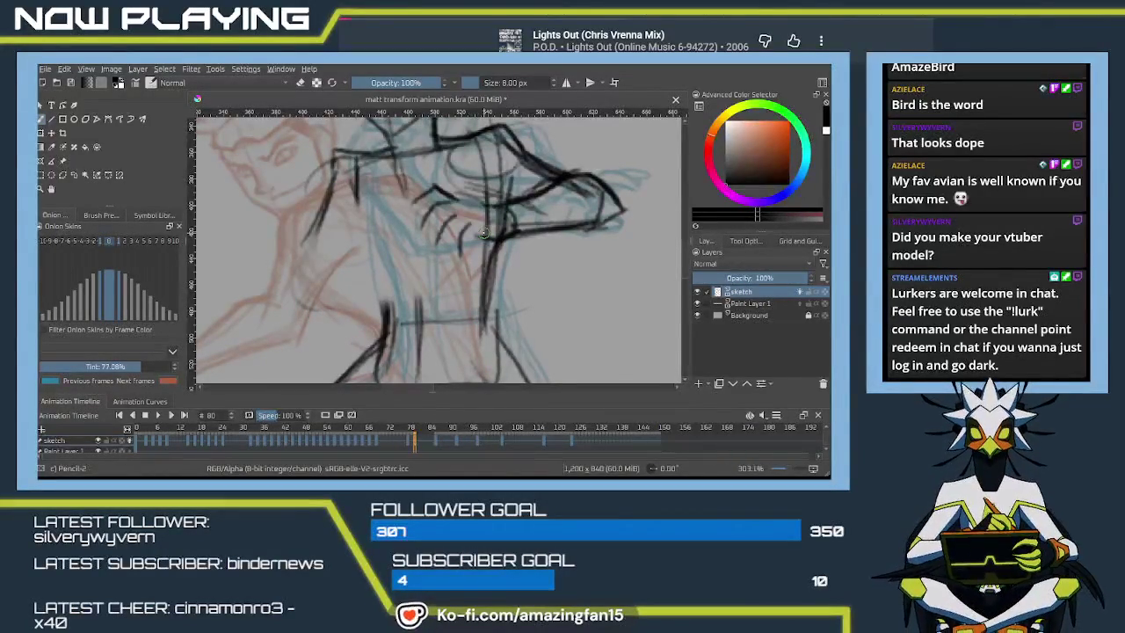
- Erase the rough shoulder lines and draw curved clawed fingers gripping the shoulder
{"action": "key", "text": "e"}
{"action": "left_click_drag", "start_coordinate": [431, 186], "coordinate": [464, 250]}
{"action": "key", "text": "e"}
{"action": "mouse_move", "coordinate": [506, 204]}
{"action": "left_mouse_down"}
{"action": "mouse_move", "coordinate": [434, 201]}
{"action": "mouse_move", "coordinate": [445, 197]}
{"action": "mouse_move", "coordinate": [415, 182]}
{"action": "mouse_move", "coordinate": [386, 209]}
{"action": "mouse_move", "coordinate": [431, 200]}
{"action": "mouse_move", "coordinate": [400, 222]}
{"action": "mouse_move", "coordinate": [403, 236]}
{"action": "left_mouse_up"}
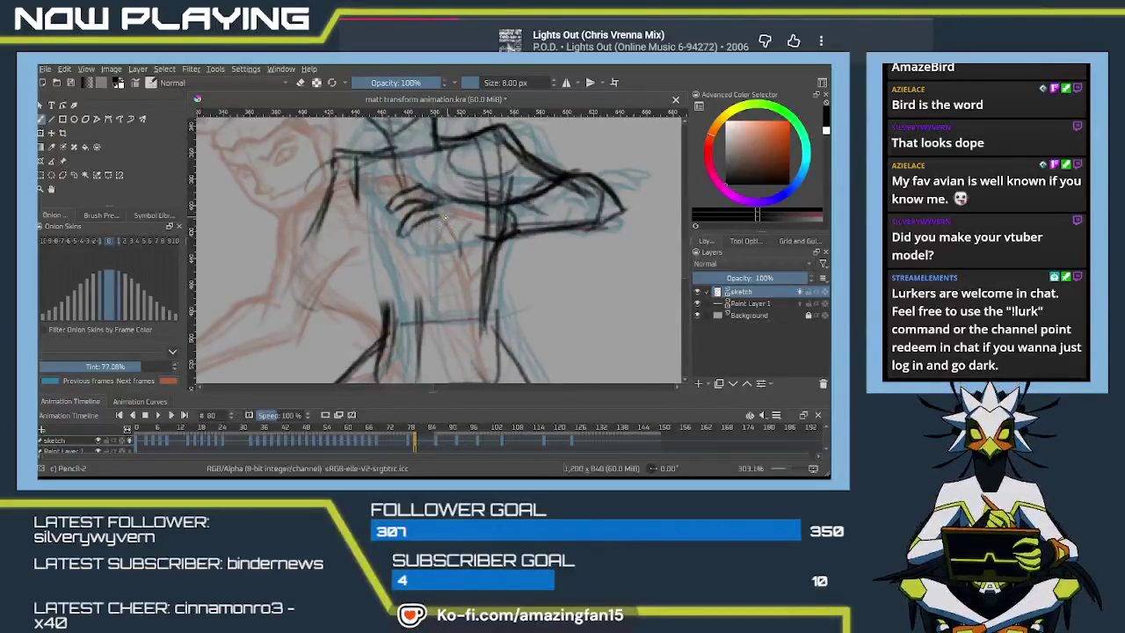
{"action": "mouse_move", "coordinate": [440, 220]}
{"action": "left_mouse_down"}
{"action": "mouse_move", "coordinate": [421, 247]}
{"action": "mouse_move", "coordinate": [455, 225]}
{"action": "mouse_move", "coordinate": [450, 244]}
{"action": "mouse_move", "coordinate": [465, 248]}
{"action": "mouse_move", "coordinate": [427, 232]}
{"action": "mouse_move", "coordinate": [420, 253]}
{"action": "mouse_move", "coordinate": [448, 227]}
{"action": "mouse_move", "coordinate": [418, 220]}
{"action": "left_mouse_up"}
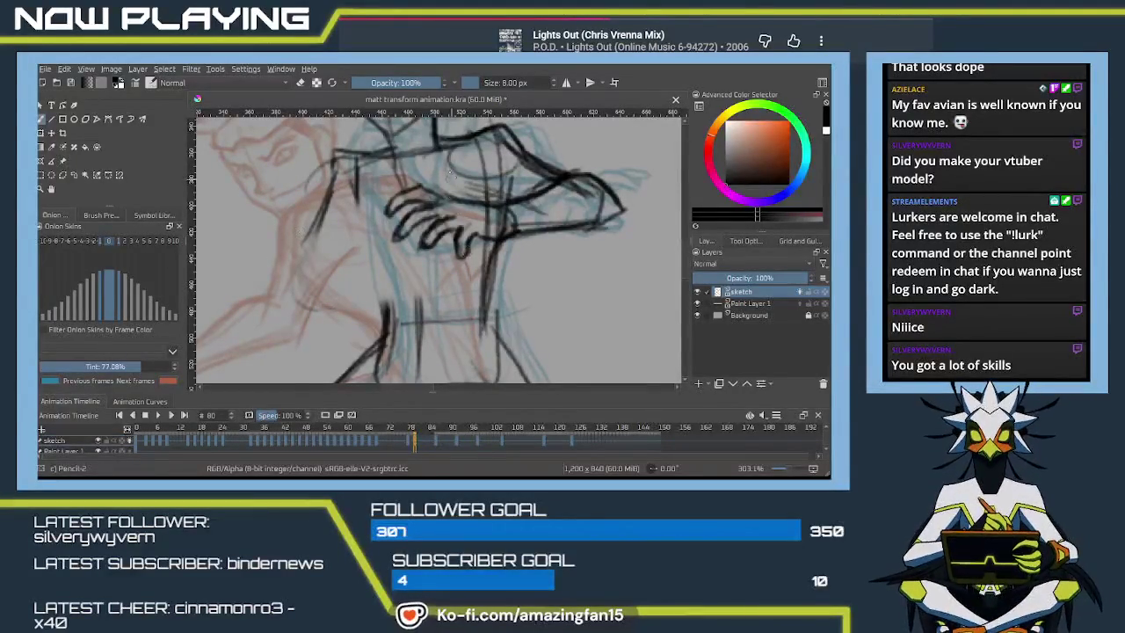
- Draw strokes along the torso's left side and reshape its curve
{"action": "mouse_move", "coordinate": [498, 241]}
{"action": "left_mouse_down"}
{"action": "mouse_move", "coordinate": [431, 283]}
{"action": "mouse_move", "coordinate": [529, 127]}
{"action": "left_mouse_up"}
{"action": "mouse_move", "coordinate": [459, 167]}
{"action": "left_mouse_down"}
{"action": "mouse_move", "coordinate": [445, 234]}
{"action": "mouse_move", "coordinate": [475, 299]}
{"action": "mouse_move", "coordinate": [479, 236]}
{"action": "mouse_move", "coordinate": [440, 292]}
{"action": "left_mouse_up"}
{"action": "mouse_move", "coordinate": [439, 213]}
{"action": "left_mouse_down"}
{"action": "mouse_move", "coordinate": [404, 265]}
{"action": "mouse_move", "coordinate": [434, 270]}
{"action": "mouse_move", "coordinate": [492, 183]}
{"action": "mouse_move", "coordinate": [444, 192]}
{"action": "mouse_move", "coordinate": [376, 264]}
{"action": "mouse_move", "coordinate": [429, 220]}
{"action": "mouse_move", "coordinate": [444, 230]}
{"action": "mouse_move", "coordinate": [378, 237]}
{"action": "mouse_move", "coordinate": [448, 211]}
{"action": "left_mouse_up"}
{"action": "mouse_move", "coordinate": [378, 254]}
{"action": "left_mouse_down"}
{"action": "mouse_move", "coordinate": [425, 280]}
{"action": "mouse_move", "coordinate": [454, 268]}
{"action": "mouse_move", "coordinate": [452, 279]}
{"action": "mouse_move", "coordinate": [458, 241]}
{"action": "left_mouse_up"}
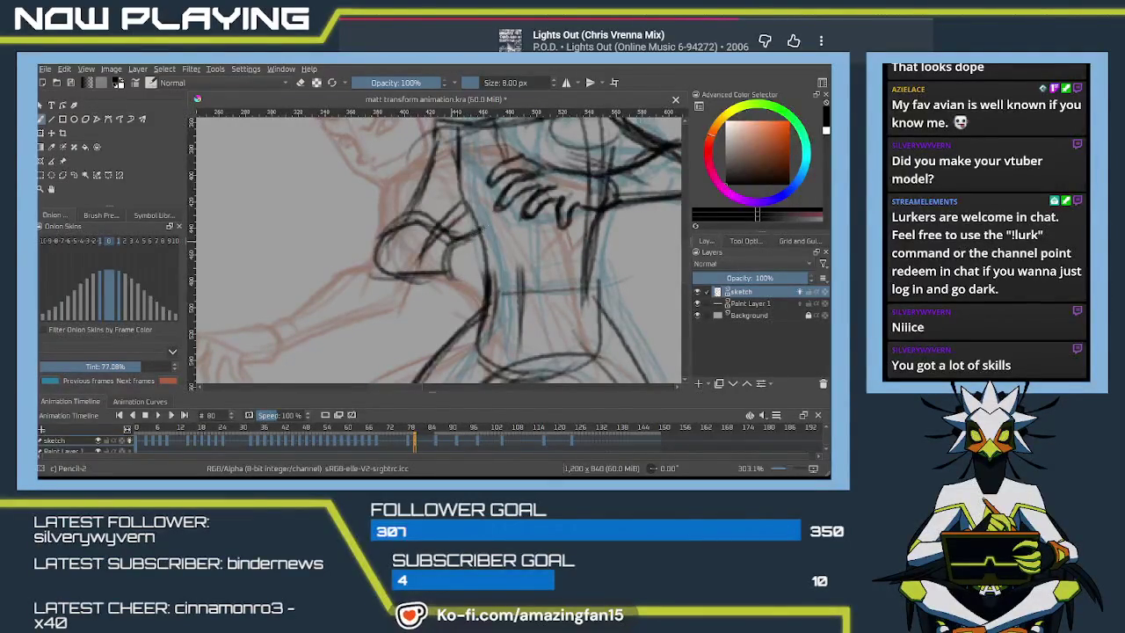
- Outline the clenched fist at the chest, extending it toward the torso and thickening its edges
{"action": "mouse_move", "coordinate": [454, 235]}
{"action": "left_mouse_down"}
{"action": "mouse_move", "coordinate": [440, 262]}
{"action": "mouse_move", "coordinate": [446, 278]}
{"action": "left_mouse_up"}
{"action": "mouse_move", "coordinate": [439, 260]}
{"action": "left_mouse_down"}
{"action": "mouse_move", "coordinate": [469, 228]}
{"action": "mouse_move", "coordinate": [391, 263]}
{"action": "mouse_move", "coordinate": [434, 279]}
{"action": "left_mouse_up"}
{"action": "left_click_drag", "start_coordinate": [454, 235], "coordinate": [440, 277]}
{"action": "left_click_drag", "start_coordinate": [450, 233], "coordinate": [449, 274]}
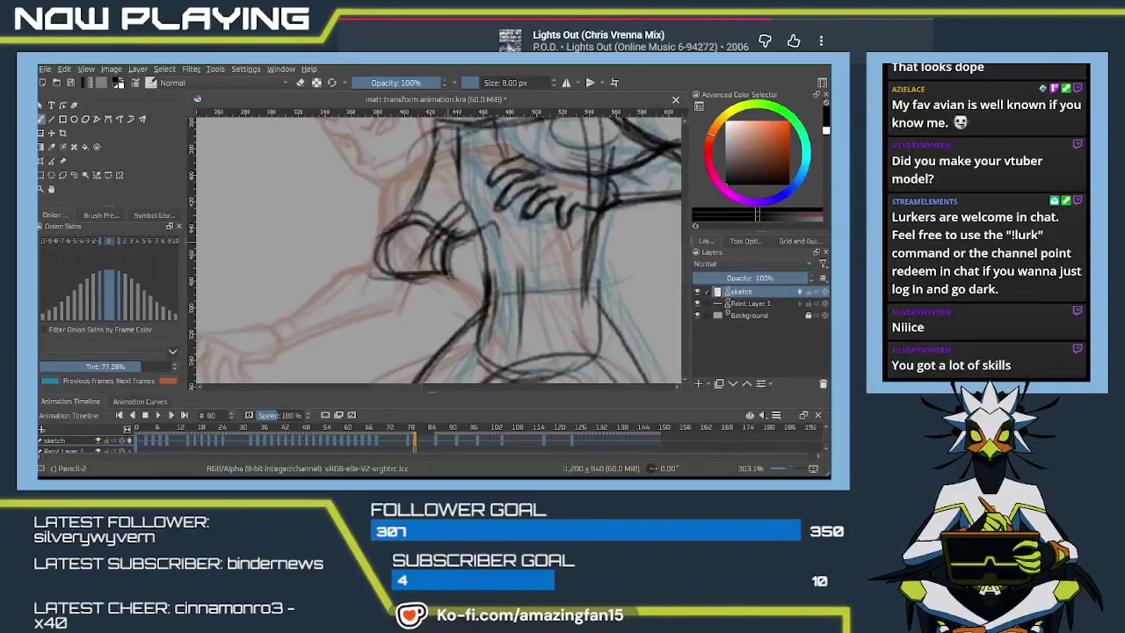
{"action": "mouse_move", "coordinate": [457, 228]}
{"action": "left_mouse_down"}
{"action": "mouse_move", "coordinate": [483, 220]}
{"action": "mouse_move", "coordinate": [494, 237]}
{"action": "left_mouse_up"}
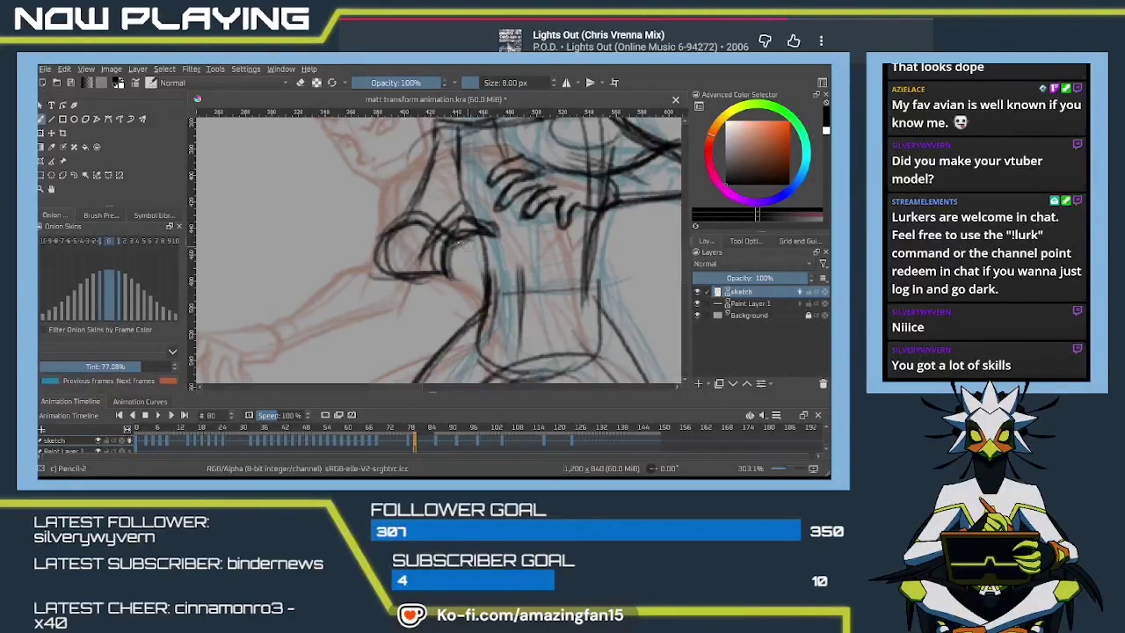
{"action": "mouse_move", "coordinate": [471, 243]}
{"action": "left_mouse_down"}
{"action": "mouse_move", "coordinate": [499, 249]}
{"action": "mouse_move", "coordinate": [460, 279]}
{"action": "mouse_move", "coordinate": [497, 272]}
{"action": "mouse_move", "coordinate": [494, 257]}
{"action": "mouse_move", "coordinate": [501, 267]}
{"action": "mouse_move", "coordinate": [452, 273]}
{"action": "mouse_move", "coordinate": [501, 273]}
{"action": "mouse_move", "coordinate": [483, 282]}
{"action": "left_mouse_up"}
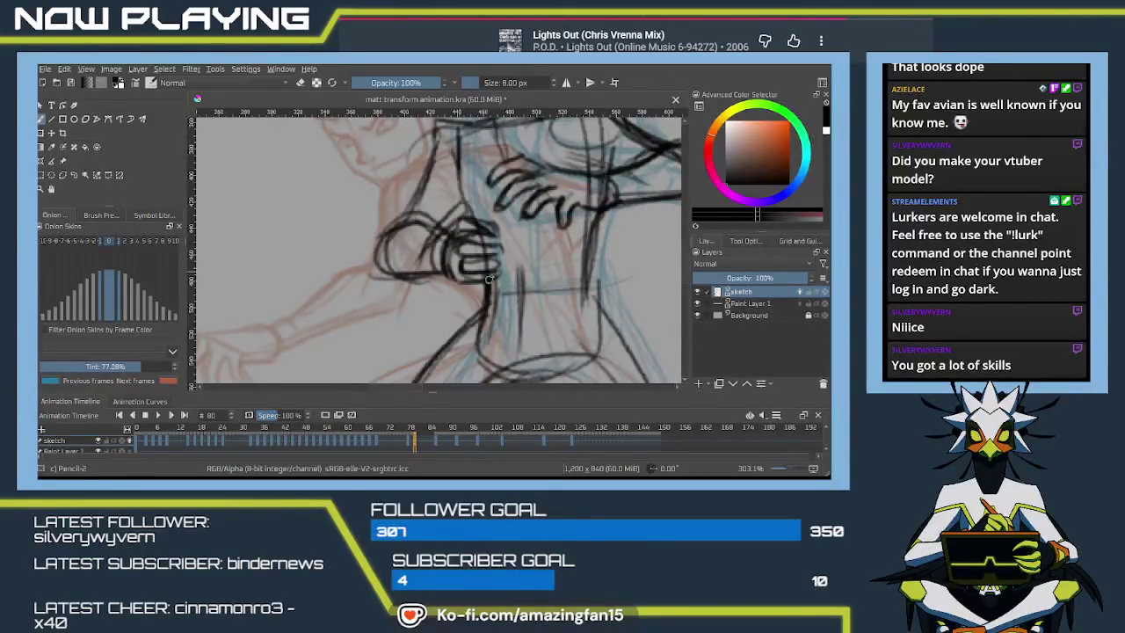
{"action": "left_click_drag", "start_coordinate": [473, 218], "coordinate": [514, 234]}
{"action": "scroll", "coordinate": [514, 234], "scroll_direction": "down", "scroll_amount": 1}
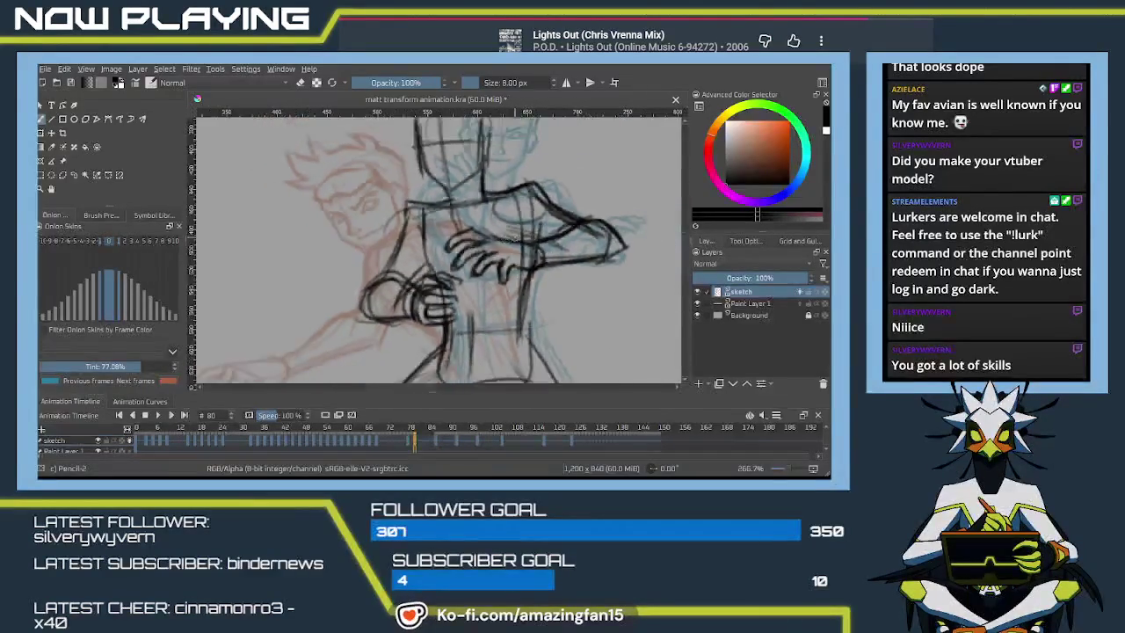
- Step back to frame 78 and draw an extra line on the figure's hip
{"action": "scroll", "coordinate": [514, 234], "scroll_direction": "down", "scroll_amount": 3}
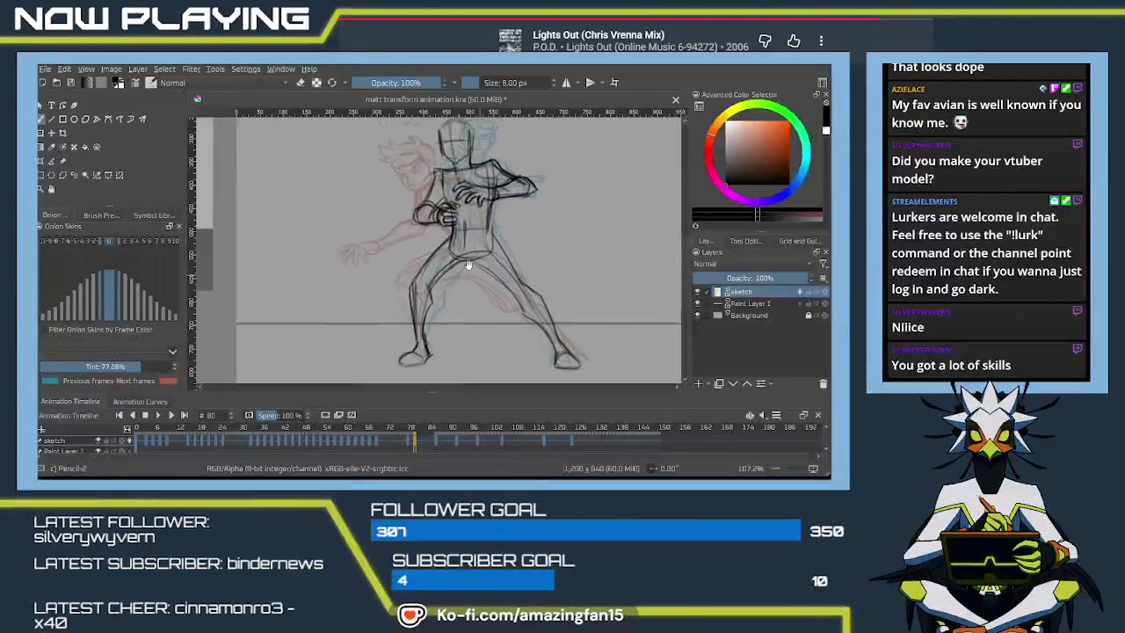
{"action": "left_click", "coordinate": [411, 441]}
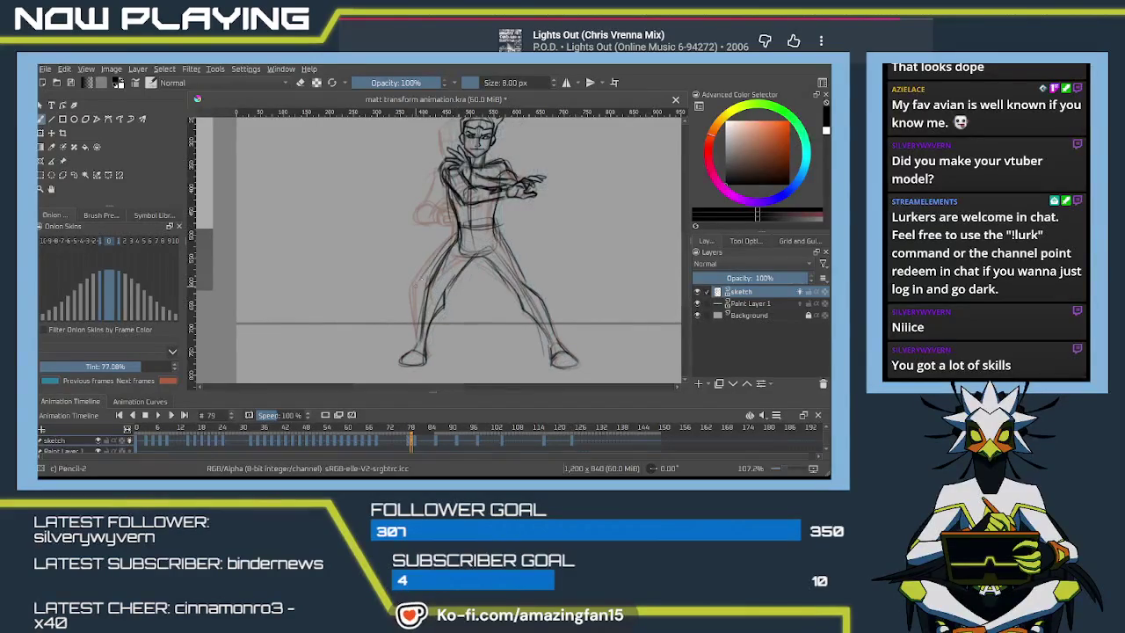
{"action": "left_click", "coordinate": [408, 442]}
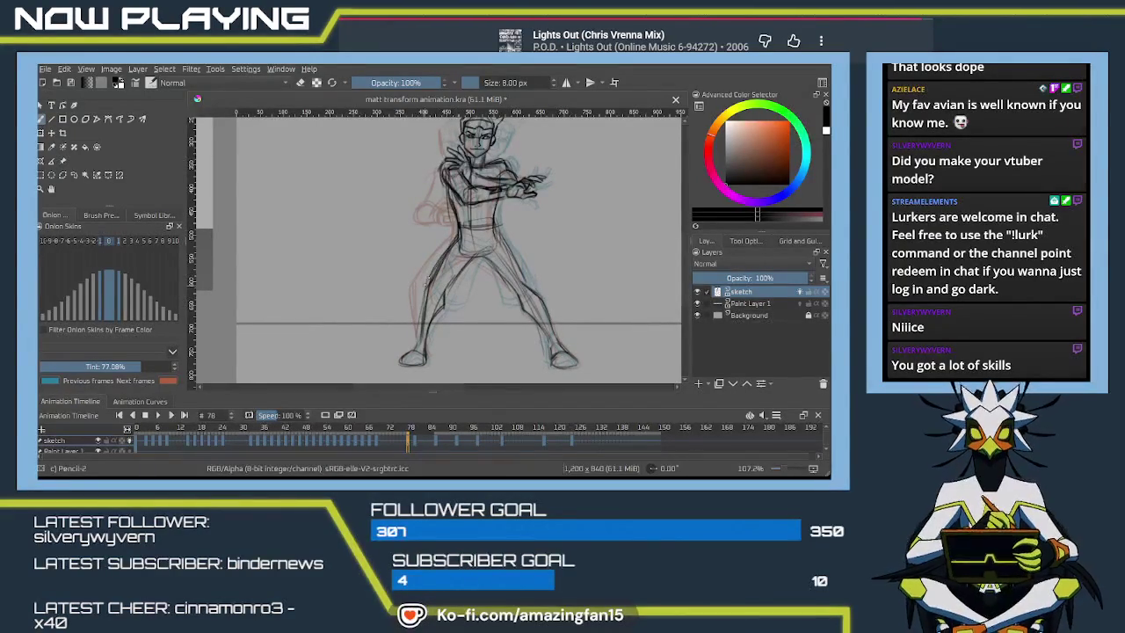
{"action": "left_click_drag", "start_coordinate": [470, 259], "coordinate": [450, 302]}
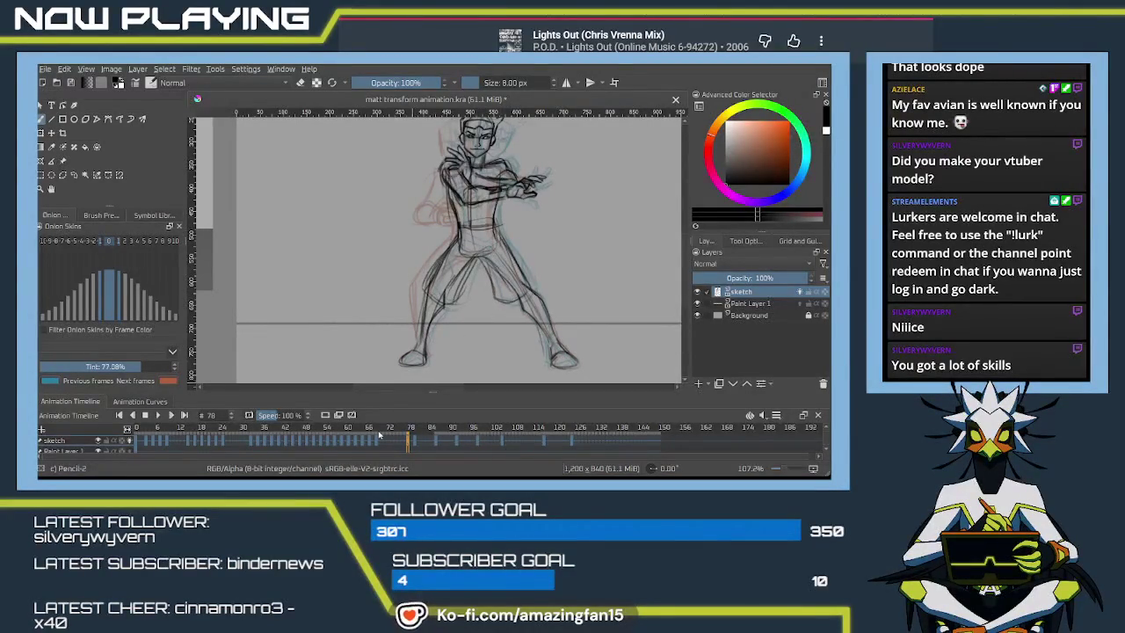
- On frame 80, sketch strokes on the hip, leg and right thigh
{"action": "left_click", "coordinate": [413, 430]}
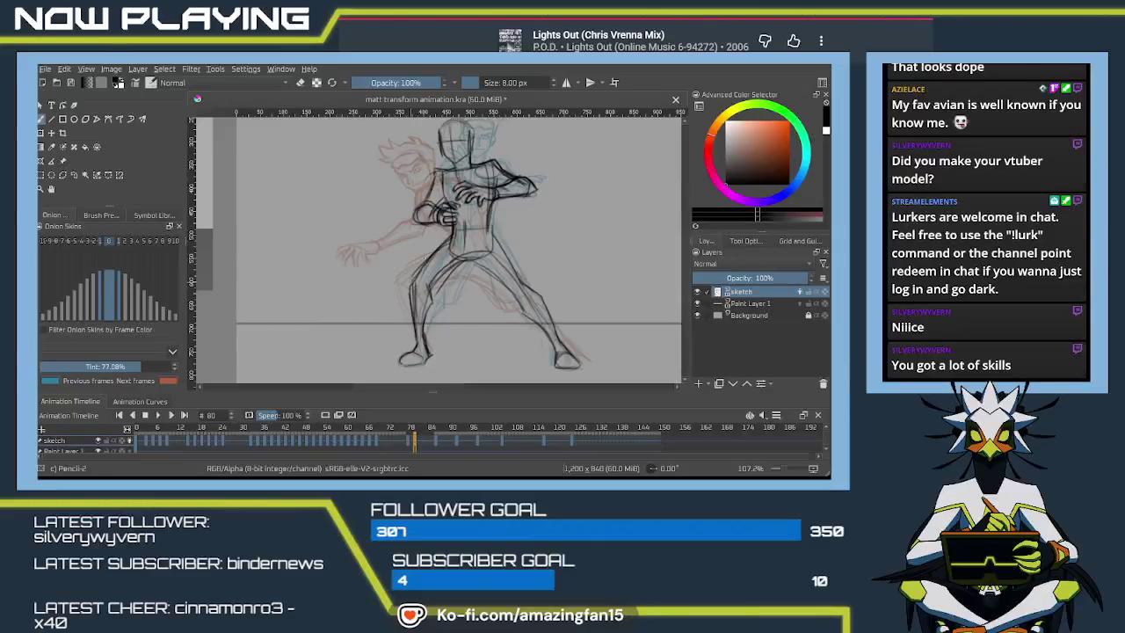
{"action": "left_click_drag", "start_coordinate": [421, 259], "coordinate": [443, 297]}
{"action": "left_click_drag", "start_coordinate": [460, 257], "coordinate": [499, 291]}
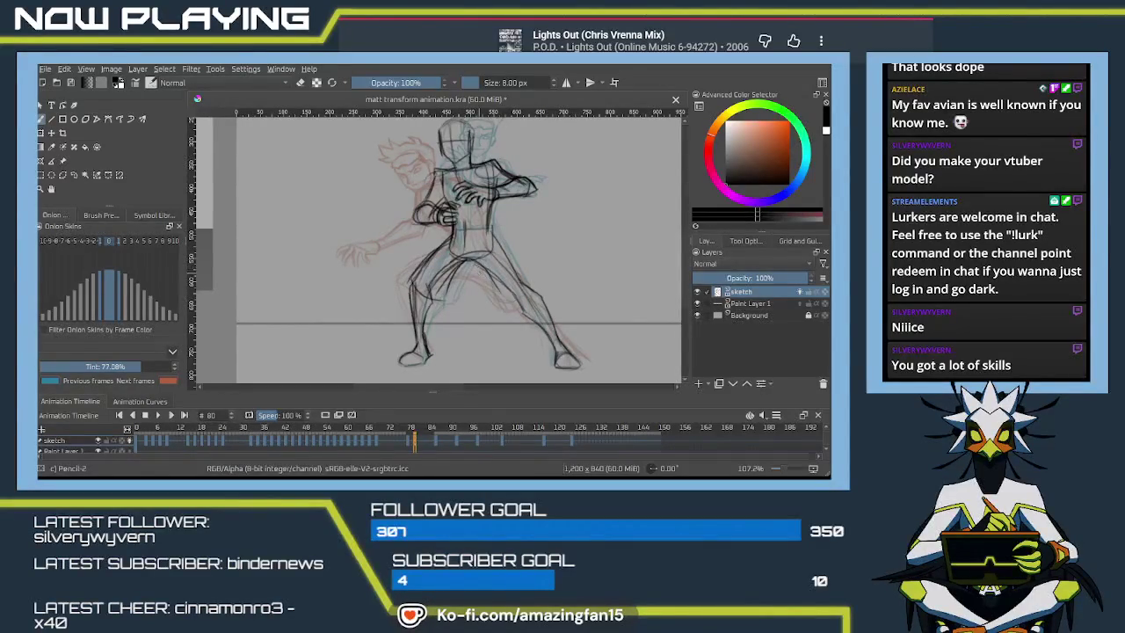
{"action": "left_click_drag", "start_coordinate": [492, 238], "coordinate": [534, 290]}
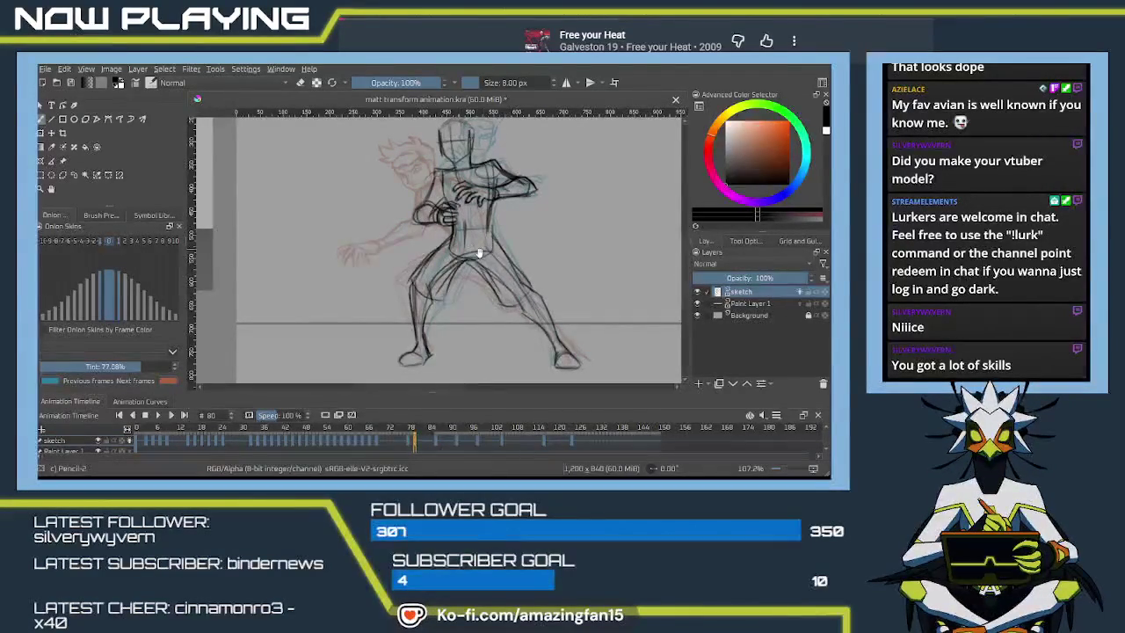
{"action": "scroll", "coordinate": [472, 250], "scroll_direction": "up", "scroll_amount": 2}
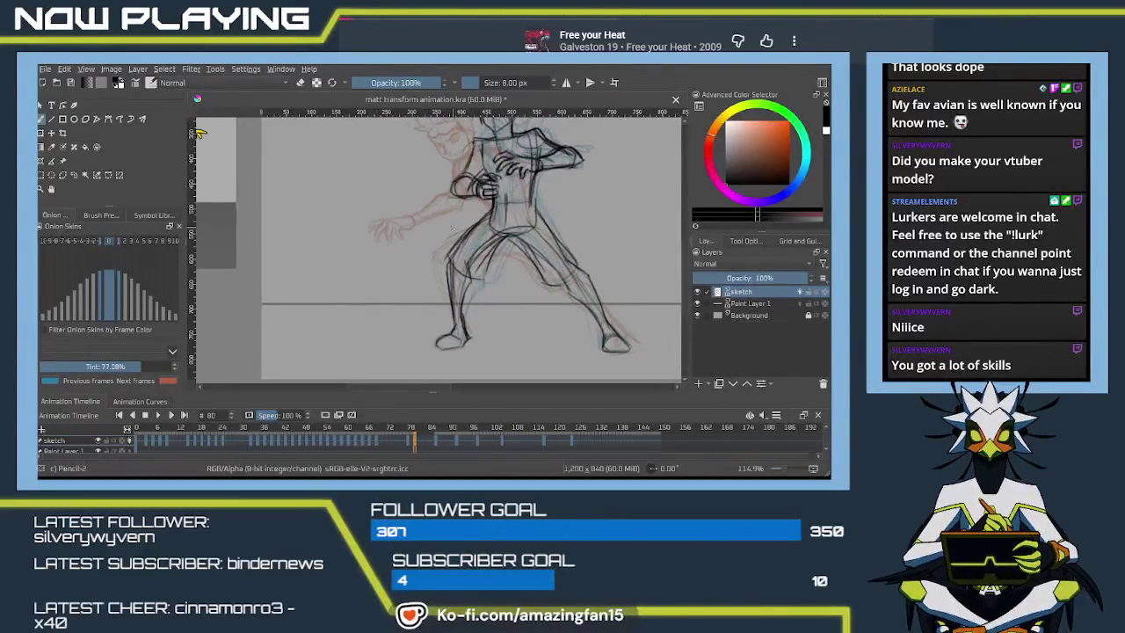
{"action": "scroll", "coordinate": [480, 310], "scroll_direction": "up", "scroll_amount": 2}
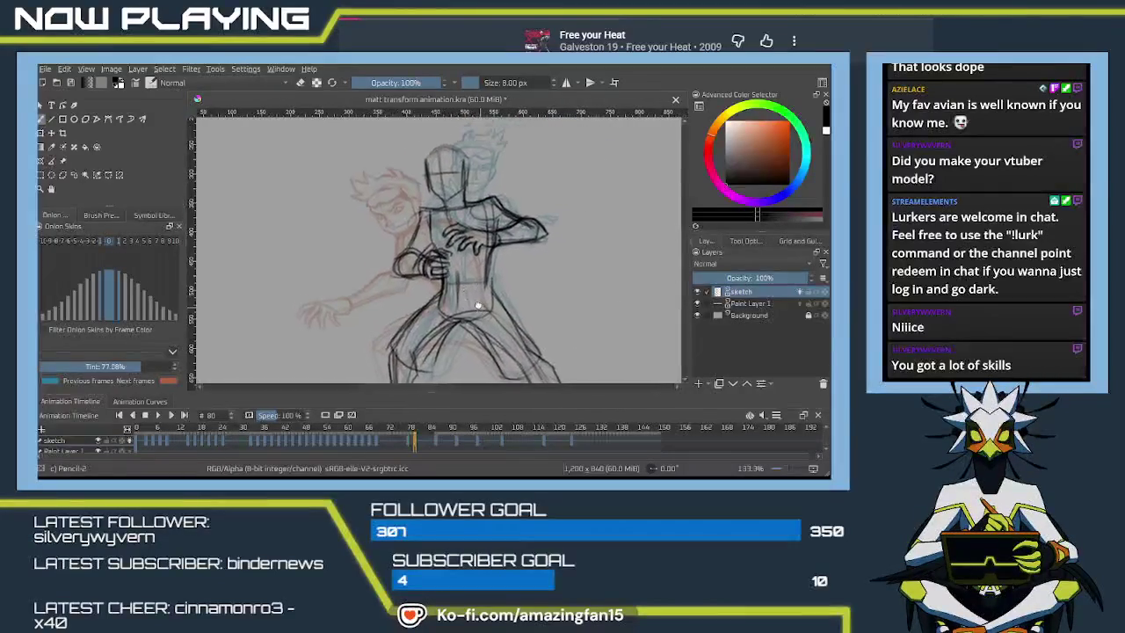
{"action": "scroll", "coordinate": [479, 309], "scroll_direction": "down", "scroll_amount": 2}
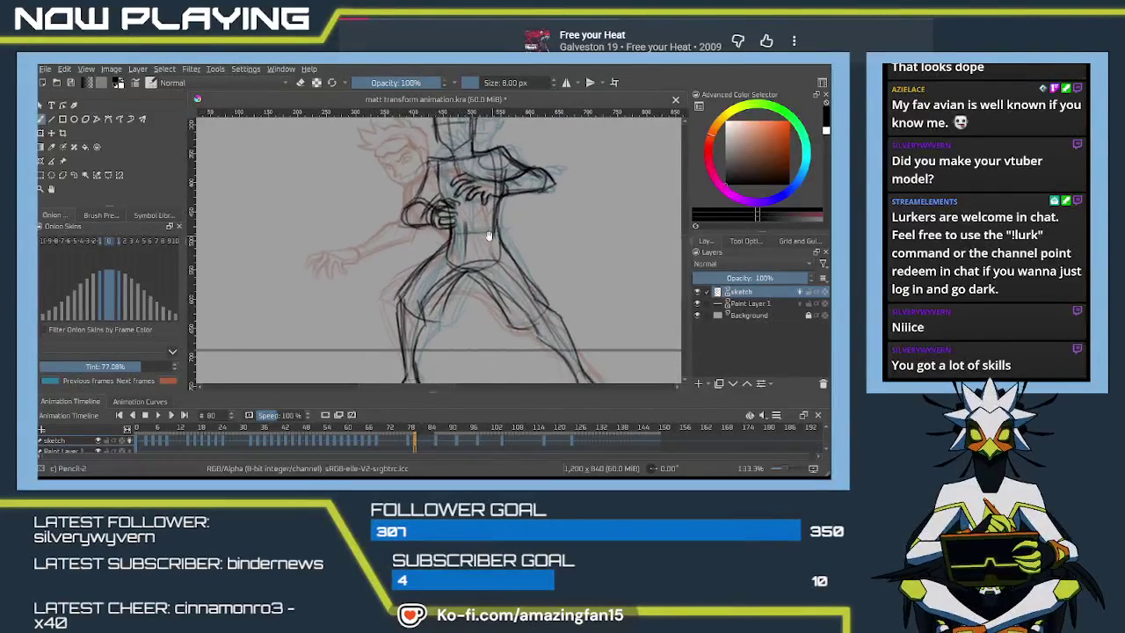
{"action": "scroll", "coordinate": [487, 252], "scroll_direction": "up", "scroll_amount": 2}
{"action": "scroll", "coordinate": [487, 274], "scroll_direction": "up", "scroll_amount": 1}
{"action": "scroll", "coordinate": [458, 270], "scroll_direction": "up", "scroll_amount": 4}
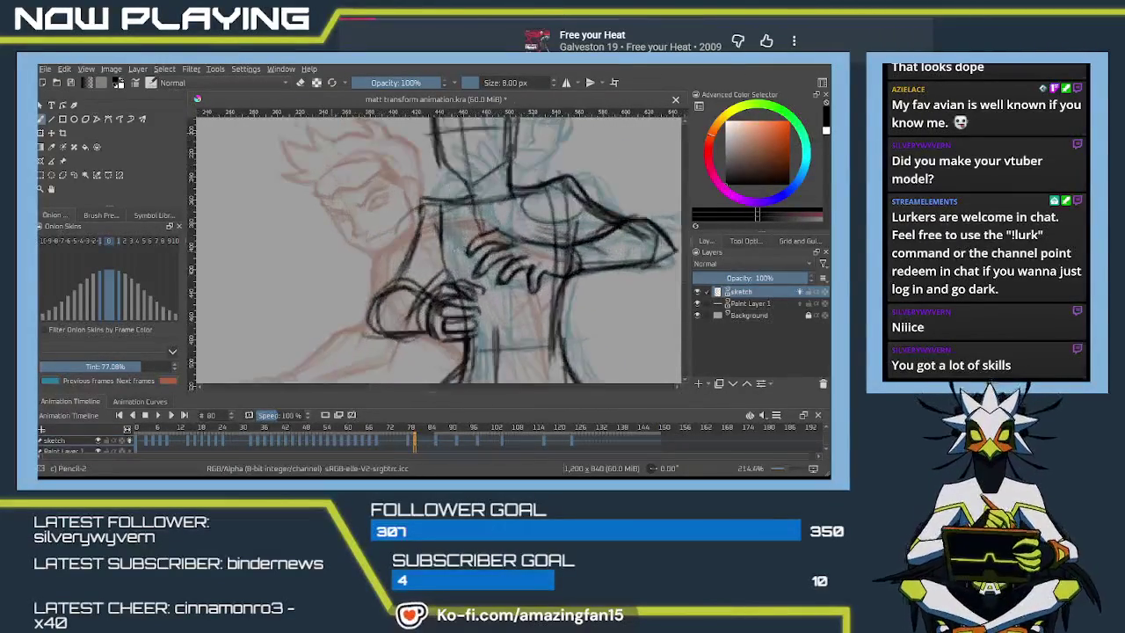
{"action": "scroll", "coordinate": [458, 271], "scroll_direction": "down", "scroll_amount": 2}
{"action": "scroll", "coordinate": [458, 270], "scroll_direction": "up", "scroll_amount": 2}
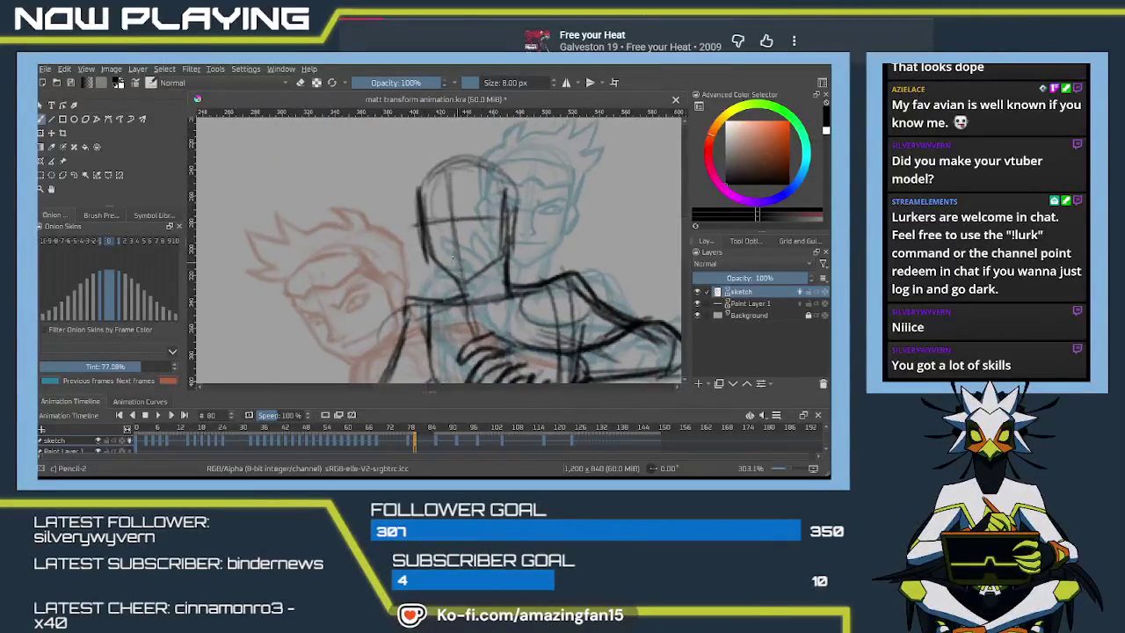